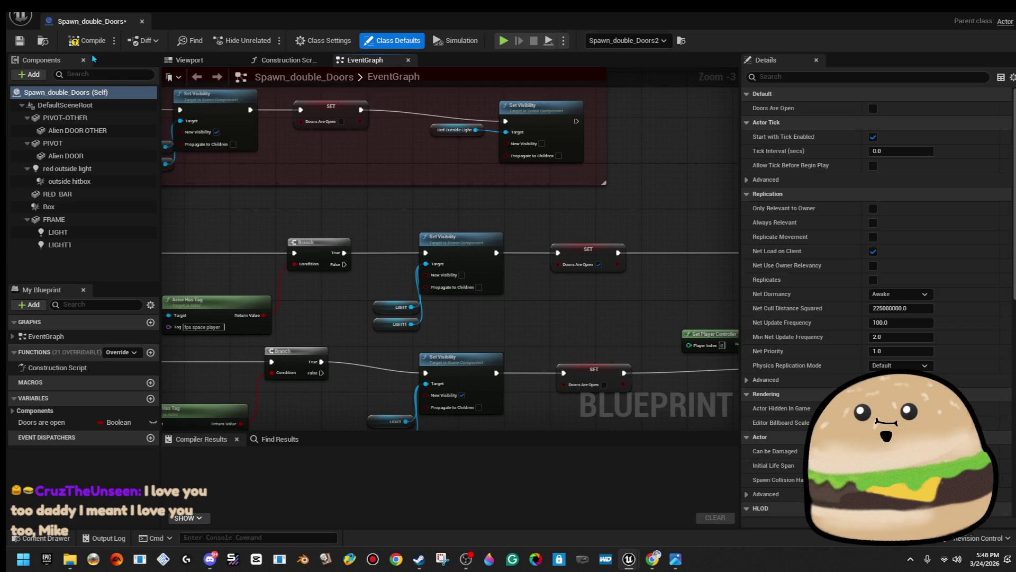
- Close the Spawn_double_Doors blueprint, then play-test the level from the viewport spot and stop
{"action": "left_click", "coordinate": [142, 22]}
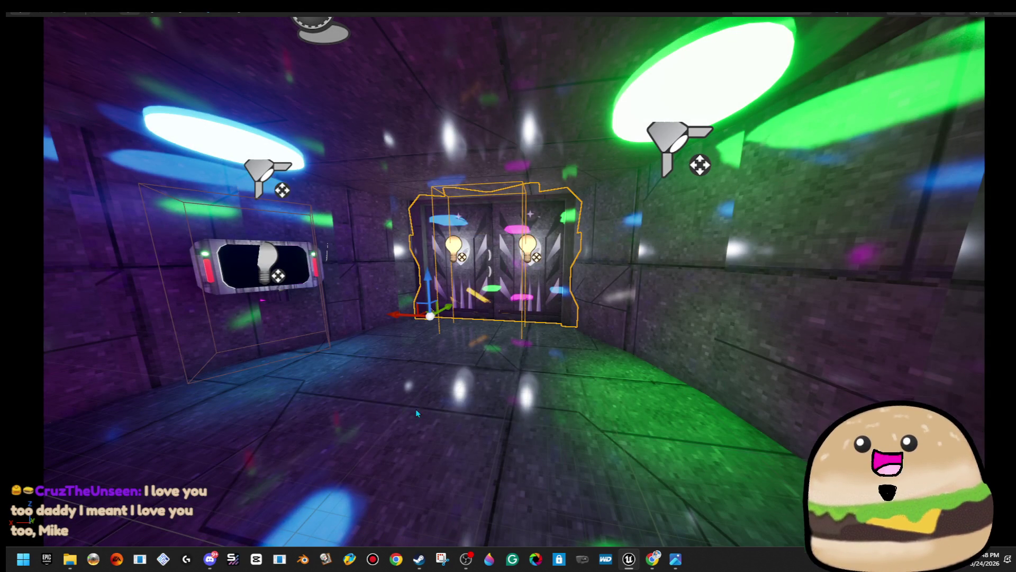
{"action": "right_click", "coordinate": [498, 395]}
{"action": "left_click", "coordinate": [498, 393]}
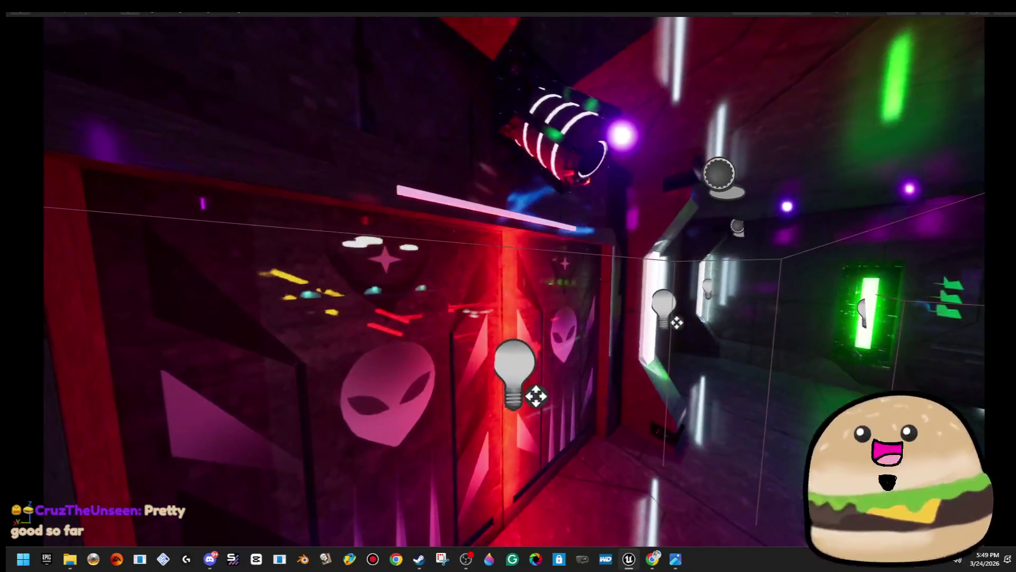
{"action": "key", "text": "F11"}
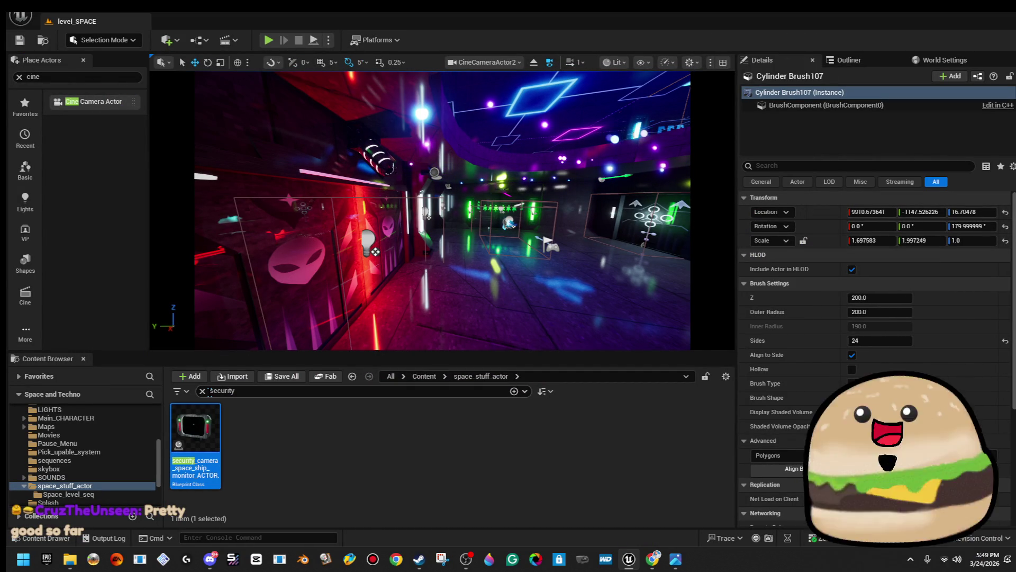
- Clear the Content Browser search and drop a Cine Camera Actor into the corridor as CineCameraActor3
{"action": "left_click", "coordinate": [208, 395]}
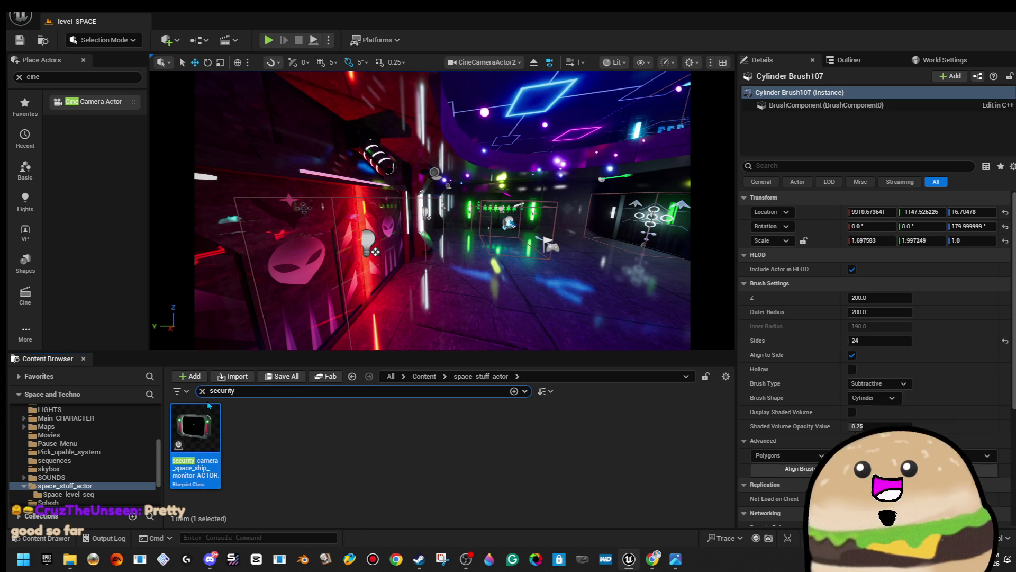
{"action": "left_click", "coordinate": [203, 391]}
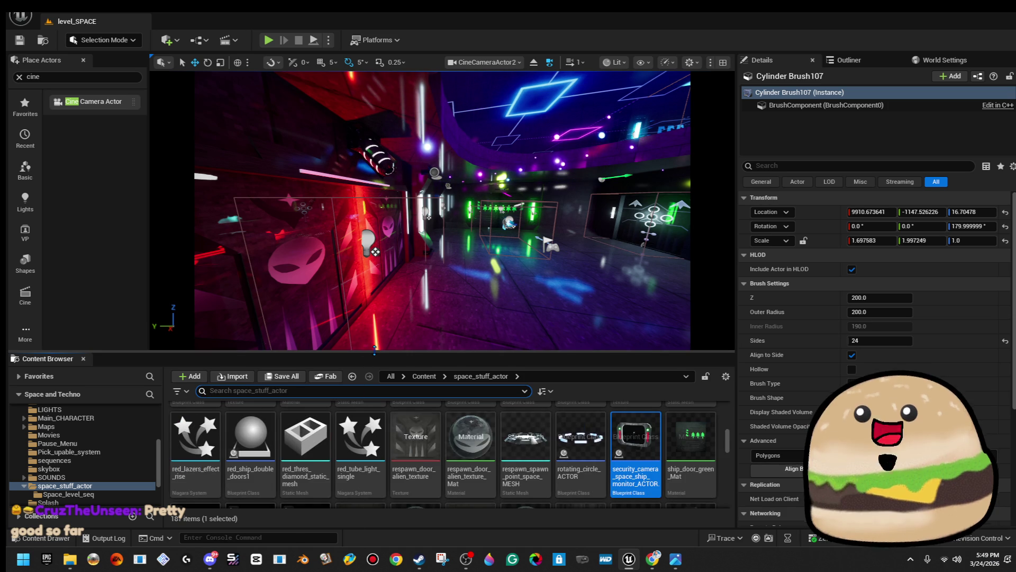
{"action": "left_click_drag", "start_coordinate": [374, 366], "coordinate": [374, 382]}
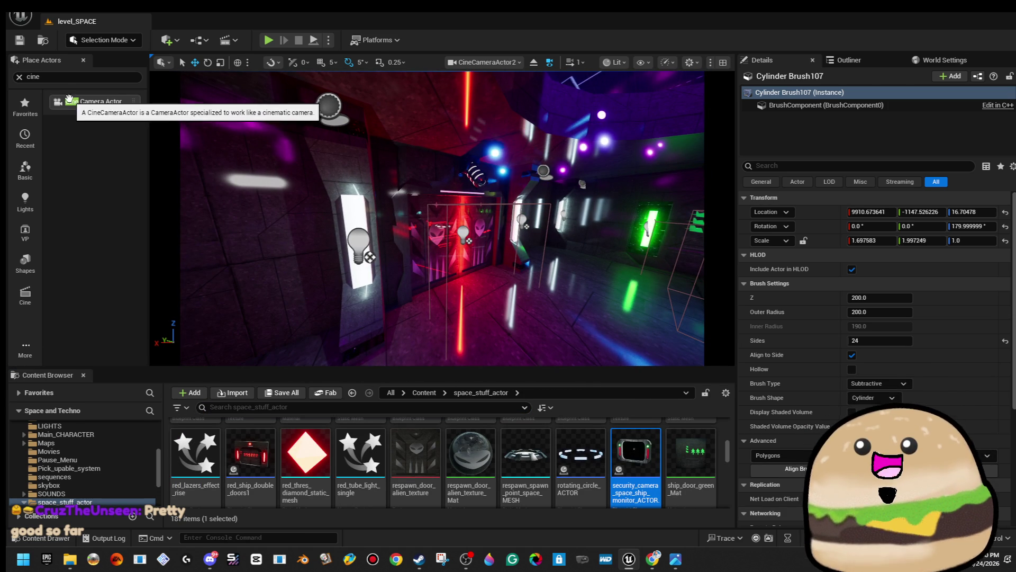
{"action": "left_click_drag", "start_coordinate": [461, 213], "coordinate": [462, 215]}
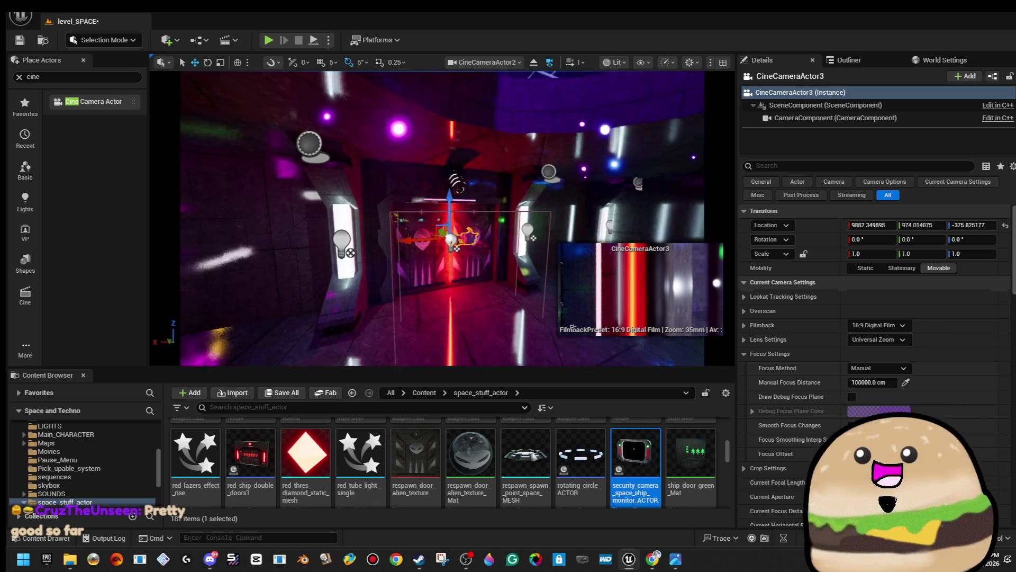
- Frame CineCameraActor3 and turn it to about -90° yaw down the corridor
{"action": "key", "text": "e"}
{"action": "left_click_drag", "start_coordinate": [486, 256], "coordinate": [433, 274]}
{"action": "key", "text": "w"}
{"action": "key", "text": "e"}
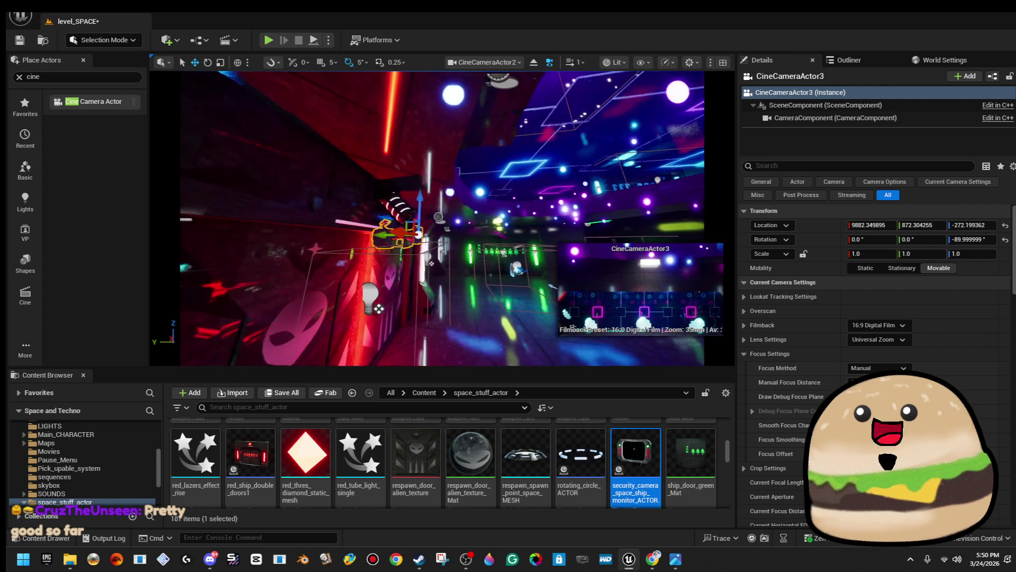
{"action": "key", "text": "f"}
{"action": "left_click_drag", "start_coordinate": [424, 318], "coordinate": [445, 291]}
{"action": "left_click_drag", "start_coordinate": [333, 256], "coordinate": [318, 267]}
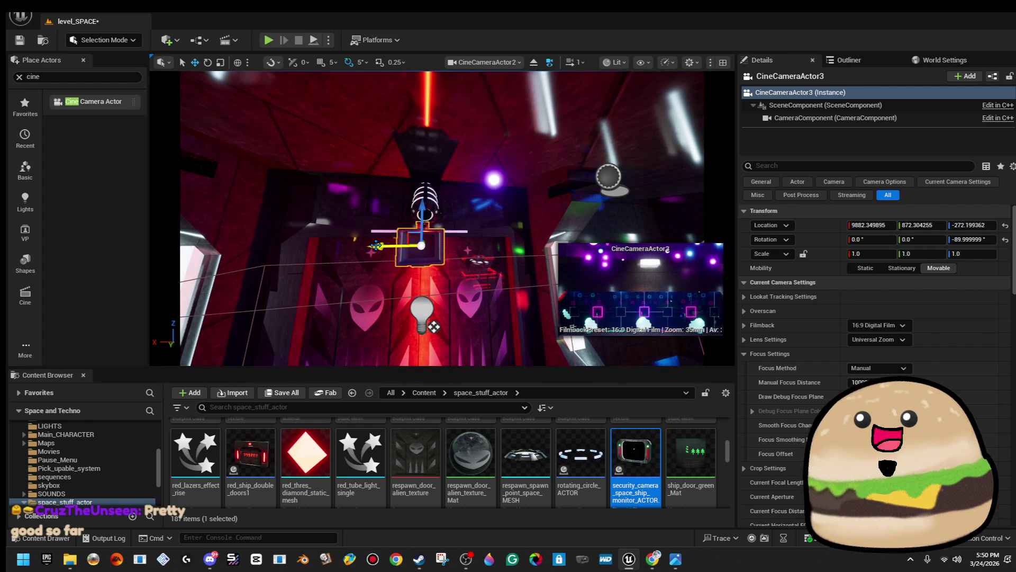
{"action": "mouse_move", "coordinate": [379, 246]}
{"action": "left_mouse_down"}
{"action": "mouse_move", "coordinate": [372, 253]}
{"action": "mouse_move", "coordinate": [413, 231]}
{"action": "mouse_move", "coordinate": [403, 213]}
{"action": "left_mouse_up"}
- Tilt CineCameraActor3 down to -20°, shorten its focal length, and save the level
{"action": "key", "text": "e"}
{"action": "left_click_drag", "start_coordinate": [442, 184], "coordinate": [436, 201]}
{"action": "left_click_drag", "start_coordinate": [873, 483], "coordinate": [813, 482]}
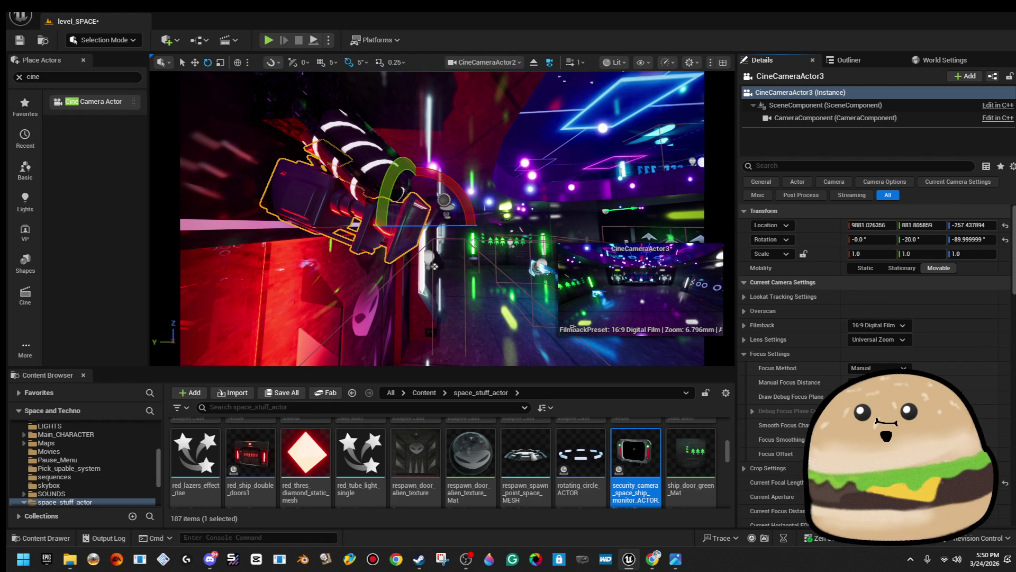
{"action": "mouse_move", "coordinate": [442, 218]}
{"action": "left_mouse_down"}
{"action": "mouse_move", "coordinate": [442, 233]}
{"action": "mouse_move", "coordinate": [413, 260]}
{"action": "mouse_move", "coordinate": [372, 273]}
{"action": "left_mouse_up"}
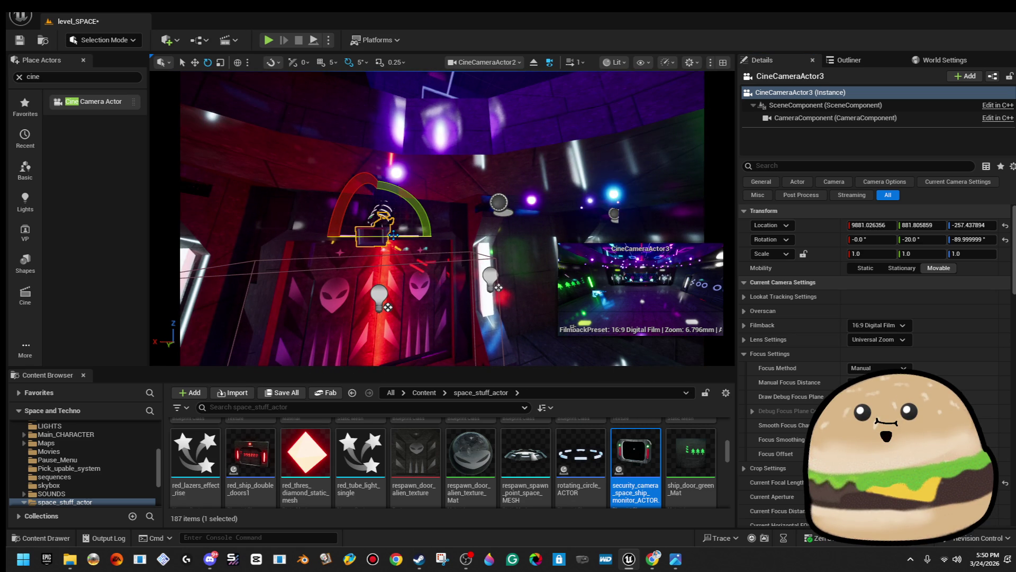
{"action": "left_click_drag", "start_coordinate": [394, 234], "coordinate": [273, 201]}
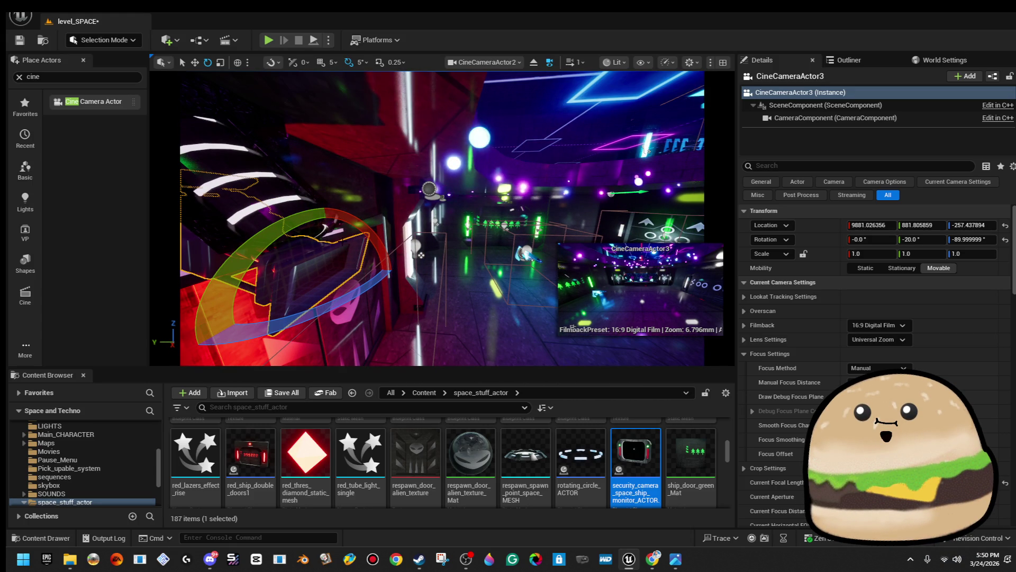
{"action": "mouse_move", "coordinate": [373, 238]}
{"action": "left_mouse_down"}
{"action": "mouse_move", "coordinate": [370, 217]}
{"action": "mouse_move", "coordinate": [372, 239]}
{"action": "left_mouse_up"}
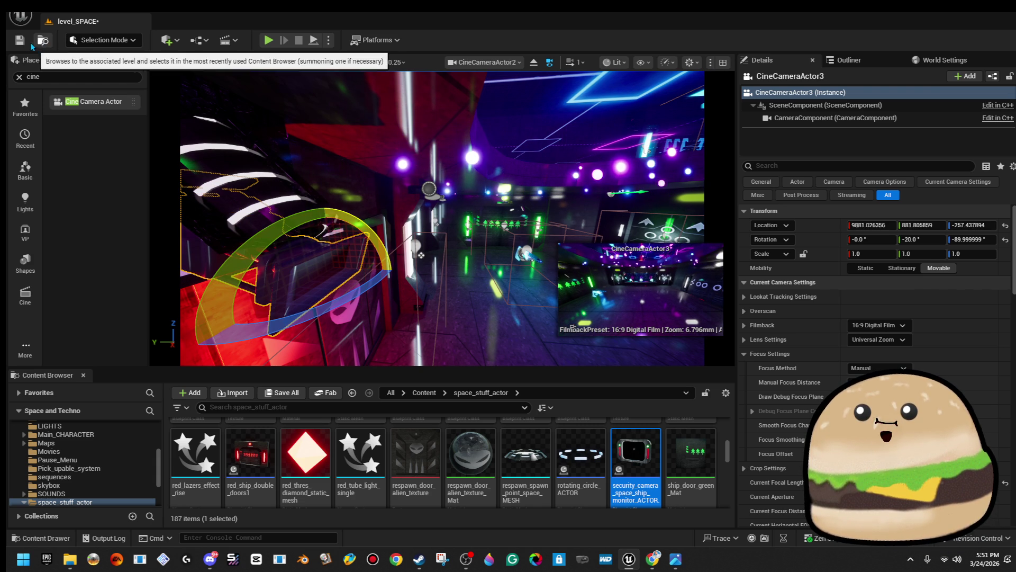
{"action": "left_click", "coordinate": [20, 41]}
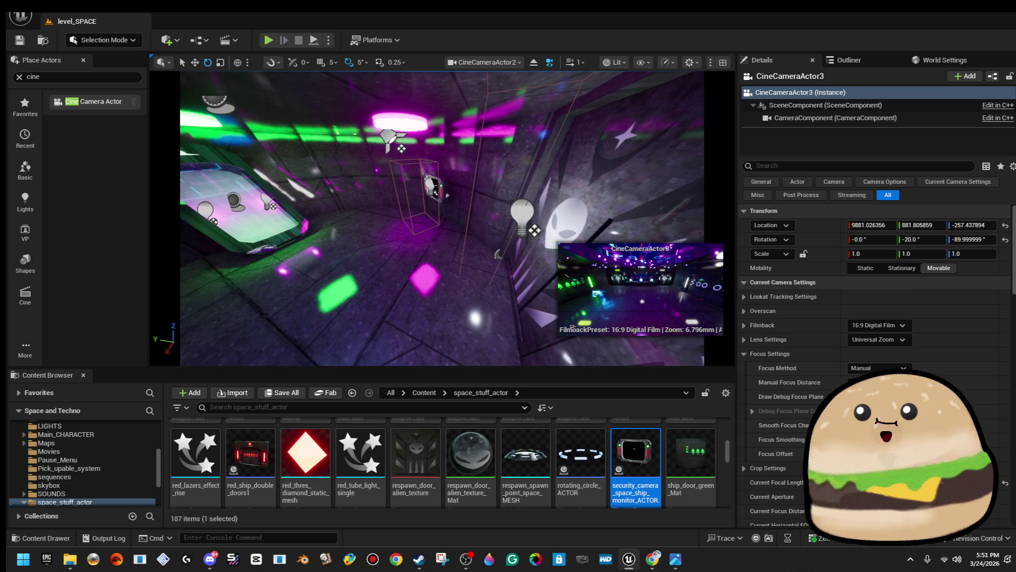
- Add a level sequence named space_camera_1st_floor in the Space_level_seq folder
{"action": "right_click", "coordinate": [419, 192]}
{"action": "key", "text": "Escape"}
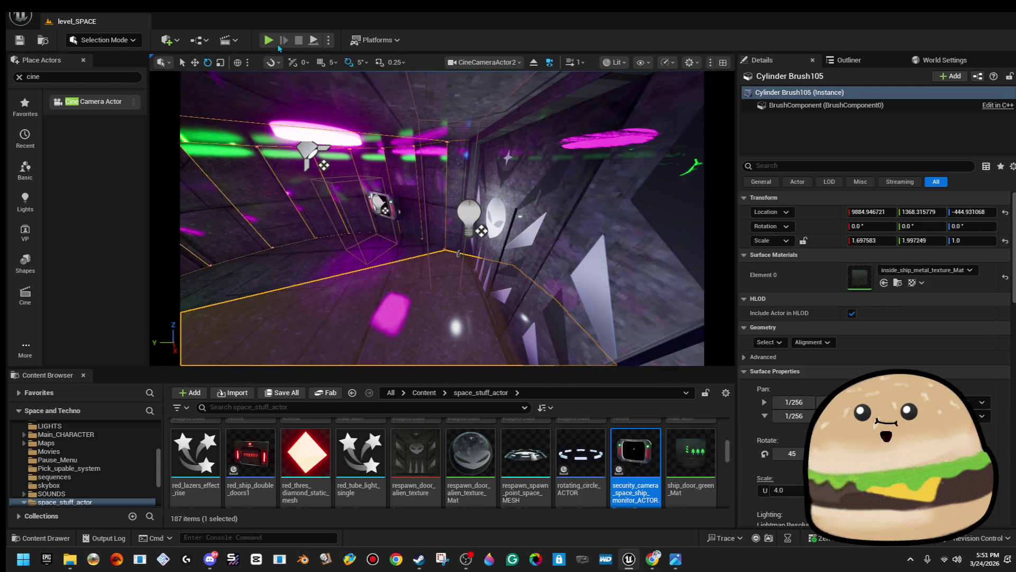
{"action": "left_click", "coordinate": [235, 41]}
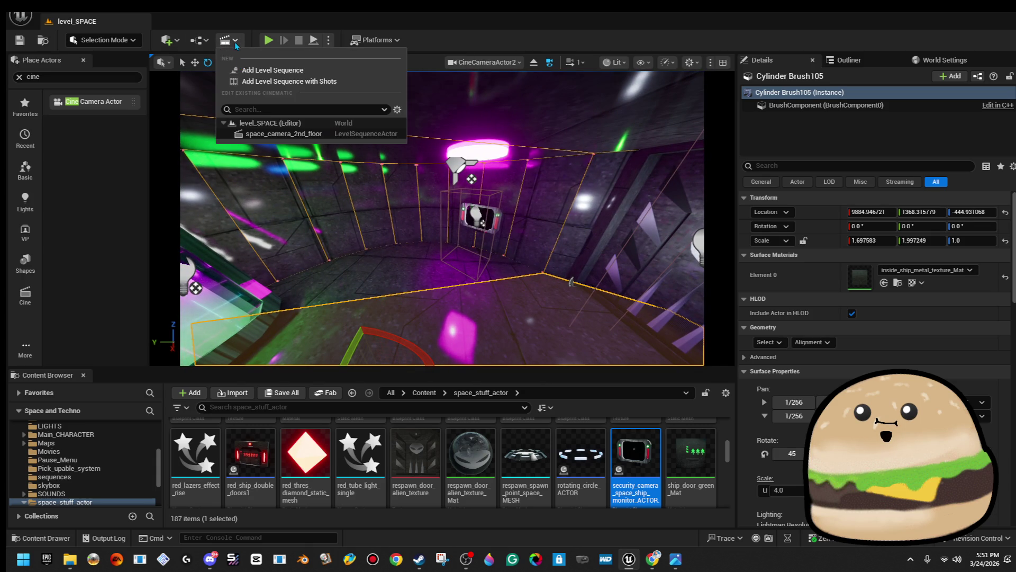
{"action": "left_click", "coordinate": [317, 72]}
{"action": "type", "text": "space_camera_1st_floo"}
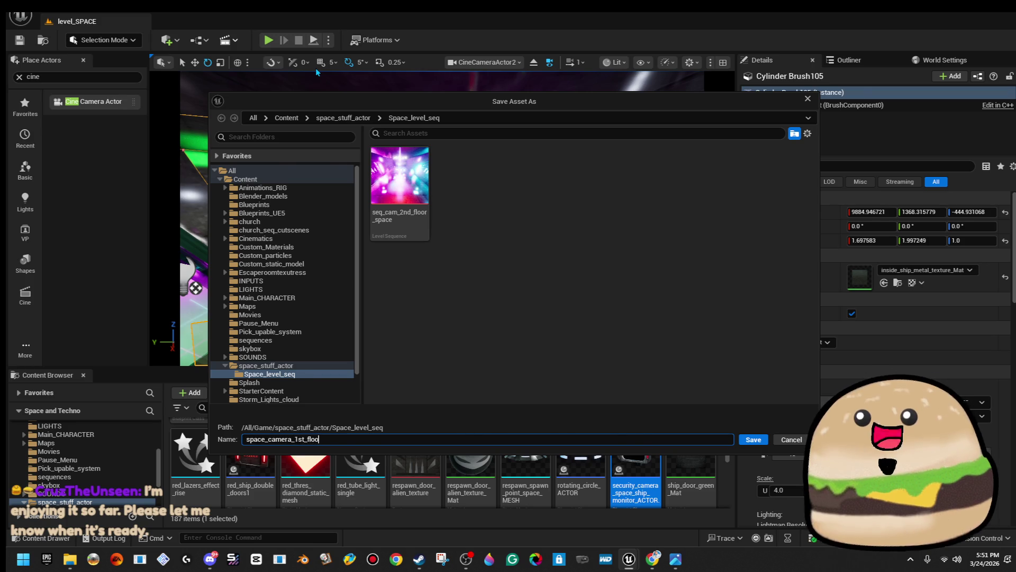
{"action": "type", "text": "r"}
{"action": "key", "text": "Return"}
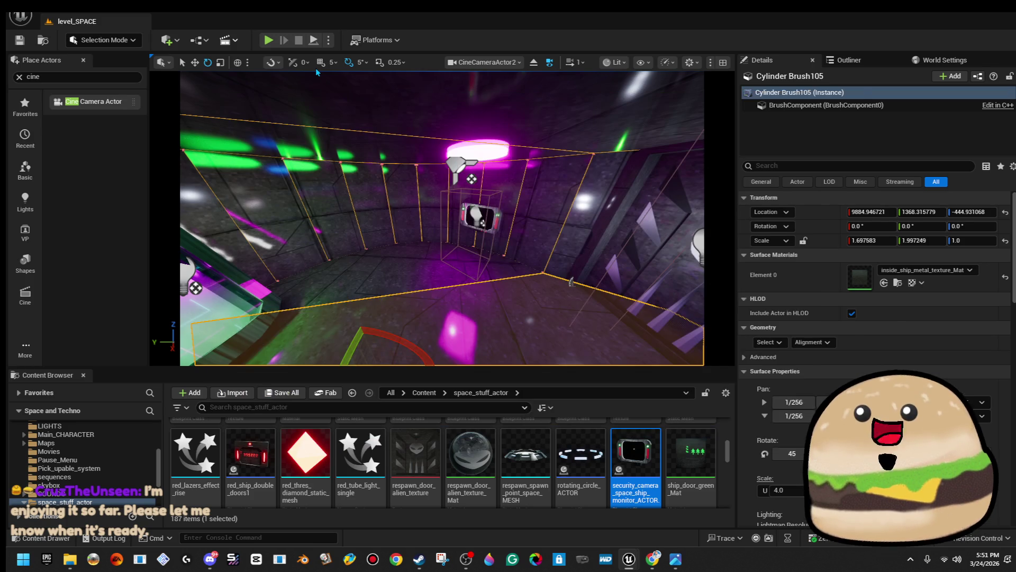
- Pilot CineCameraActor3 and swing it to about -189° yaw with -20.4° tilt, framing the security monitor
{"action": "mouse_move", "coordinate": [611, 146]}
{"action": "left_mouse_down"}
{"action": "mouse_move", "coordinate": [443, 134]}
{"action": "mouse_move", "coordinate": [400, 110]}
{"action": "left_mouse_up"}
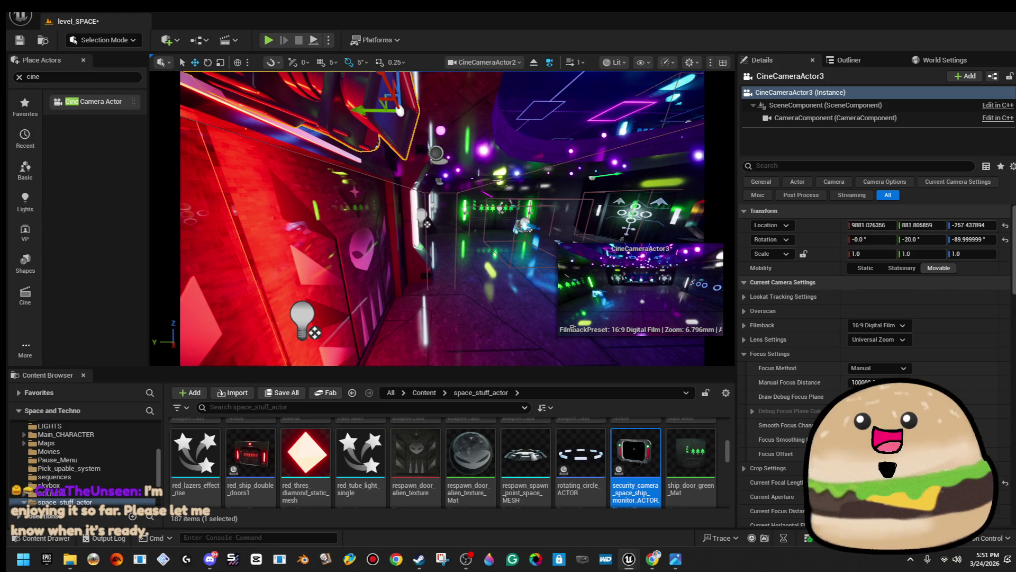
{"action": "key", "text": "ctrl+shift+p"}
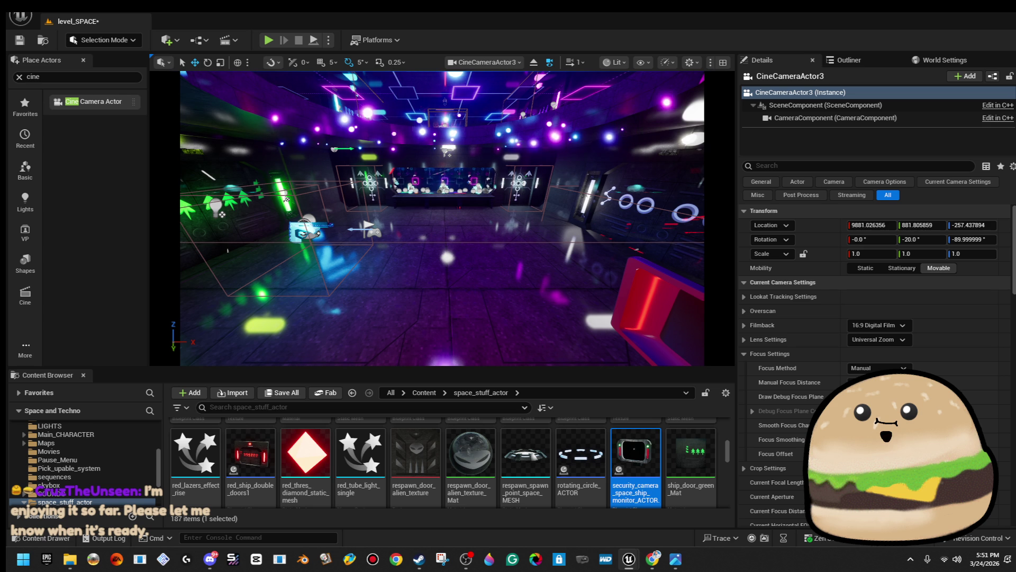
{"action": "left_click_drag", "start_coordinate": [442, 217], "coordinate": [328, 214]}
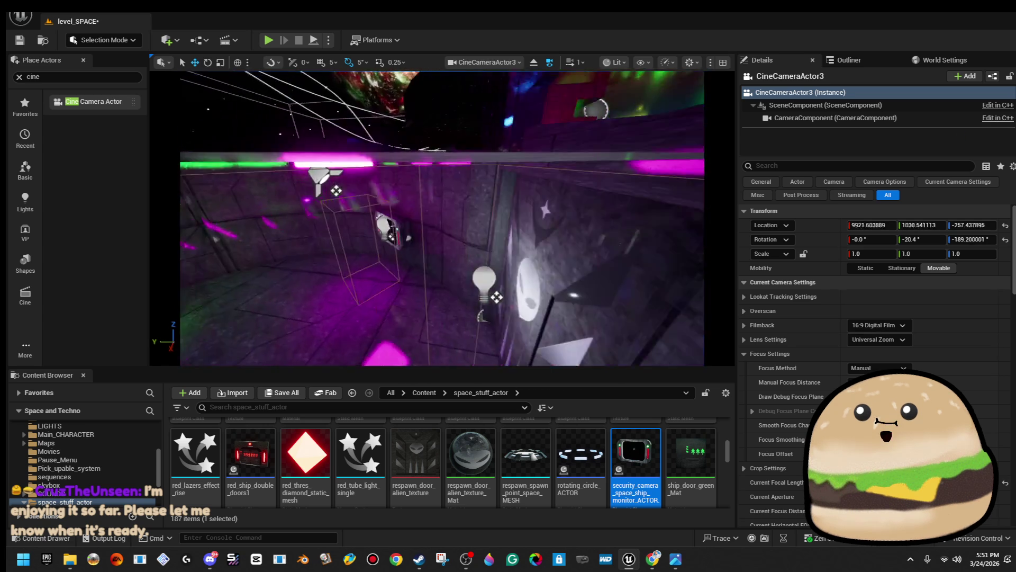
{"action": "right_click", "coordinate": [458, 243]}
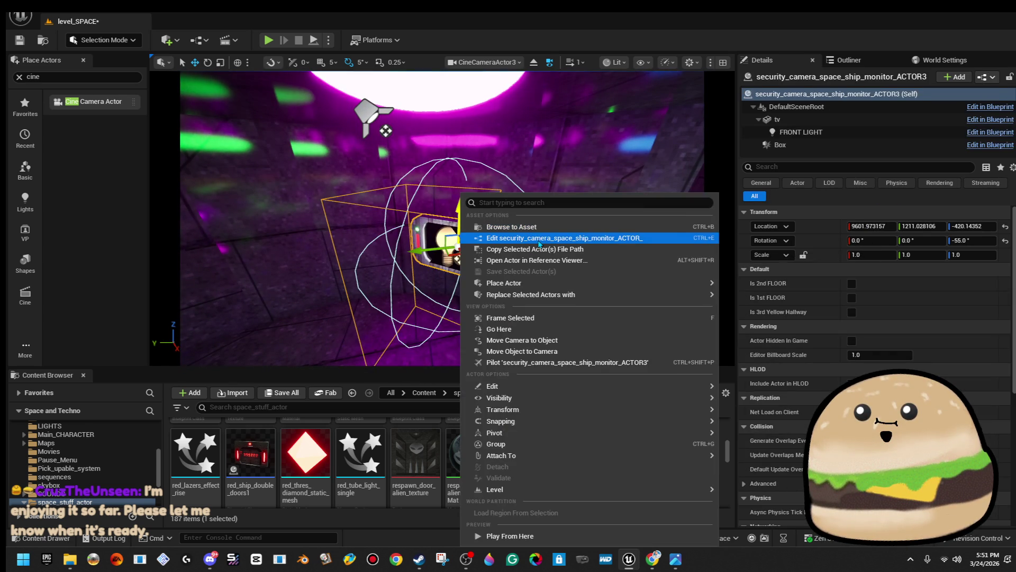
- Set the security_camera blueprint's Create Level Sequence Player to space_camera_1st_floor, compile, and close it
{"action": "left_click", "coordinate": [539, 240]}
{"action": "scroll", "coordinate": [353, 235], "scroll_direction": "up", "scroll_amount": 4}
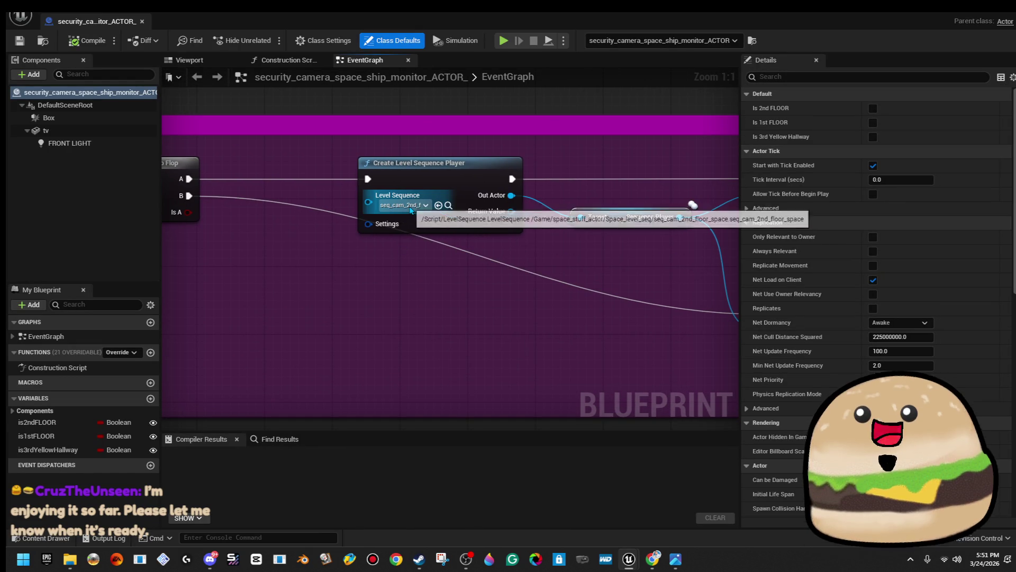
{"action": "left_click", "coordinate": [425, 205]}
{"action": "type", "text": "spa"}
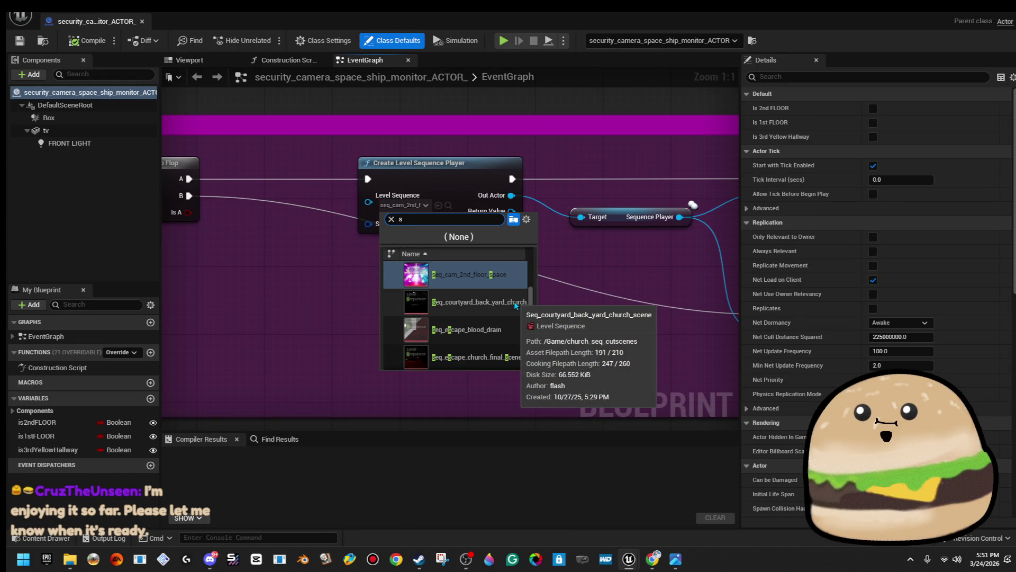
{"action": "left_click", "coordinate": [514, 301]}
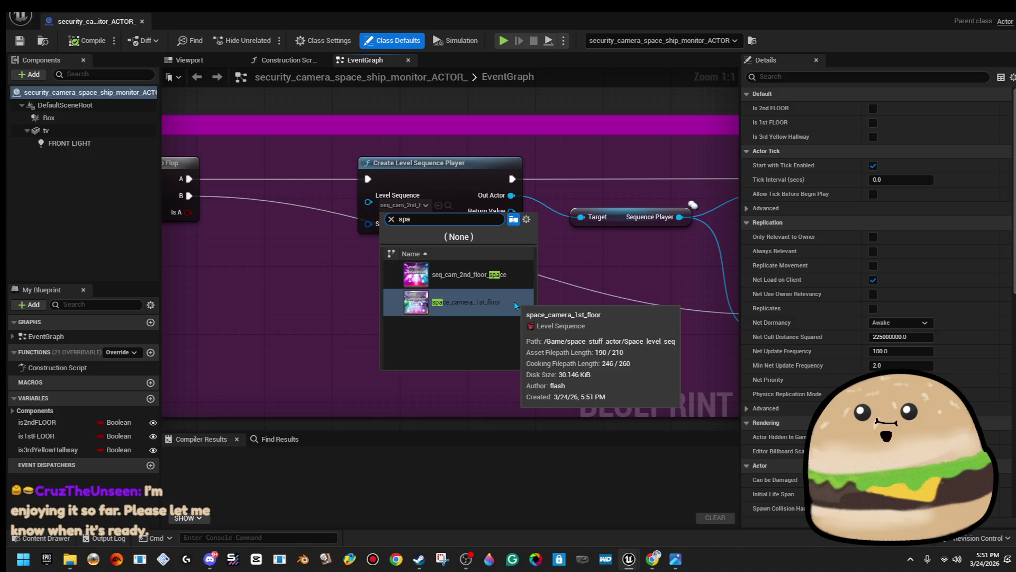
{"action": "scroll", "coordinate": [514, 301], "scroll_direction": "down", "scroll_amount": 2}
{"action": "left_click_drag", "start_coordinate": [509, 301], "coordinate": [192, 298]}
{"action": "left_click_drag", "start_coordinate": [547, 283], "coordinate": [320, 279]}
{"action": "left_click", "coordinate": [87, 40]}
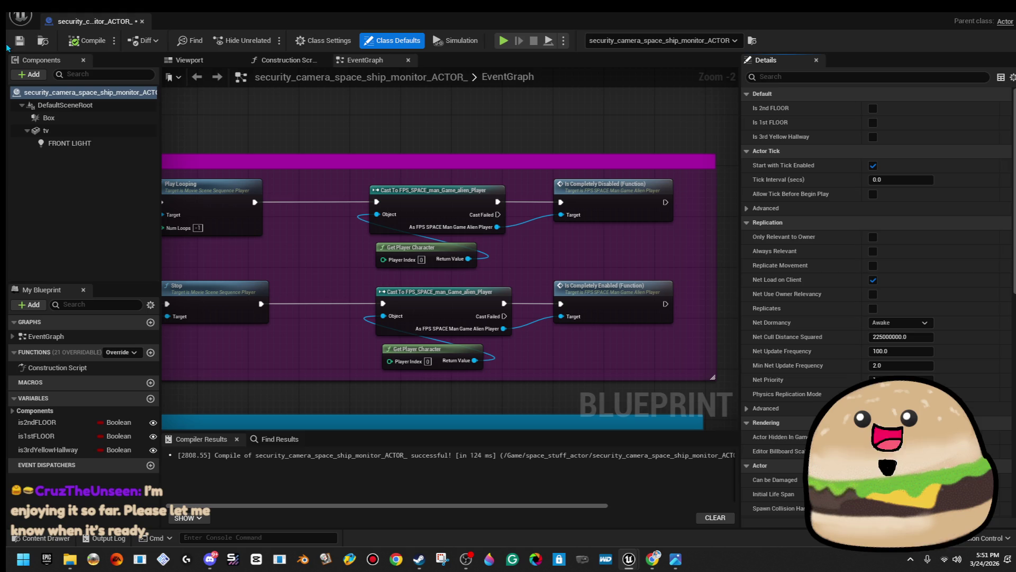
{"action": "left_click", "coordinate": [143, 22]}
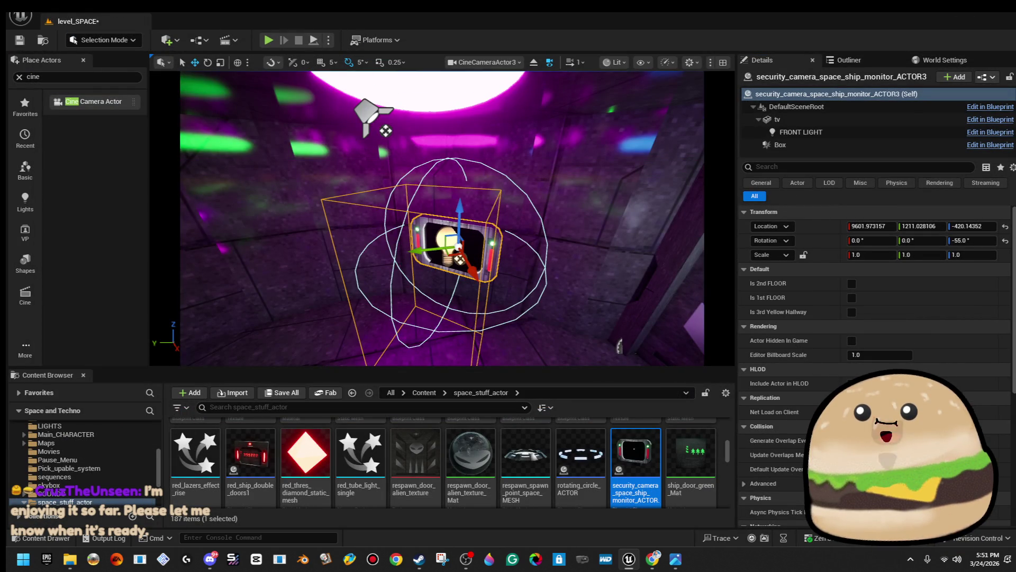
- Play the level from beside the wall monitor and walk up to inspect its screen in game
{"action": "right_click", "coordinate": [361, 194]}
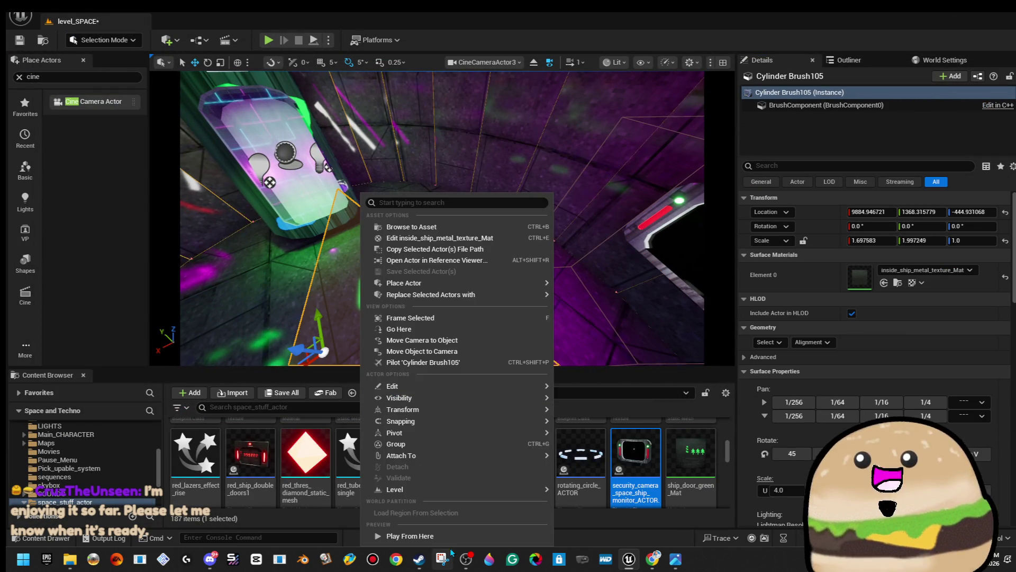
{"action": "left_click", "coordinate": [415, 536]}
{"action": "key", "text": "F11"}
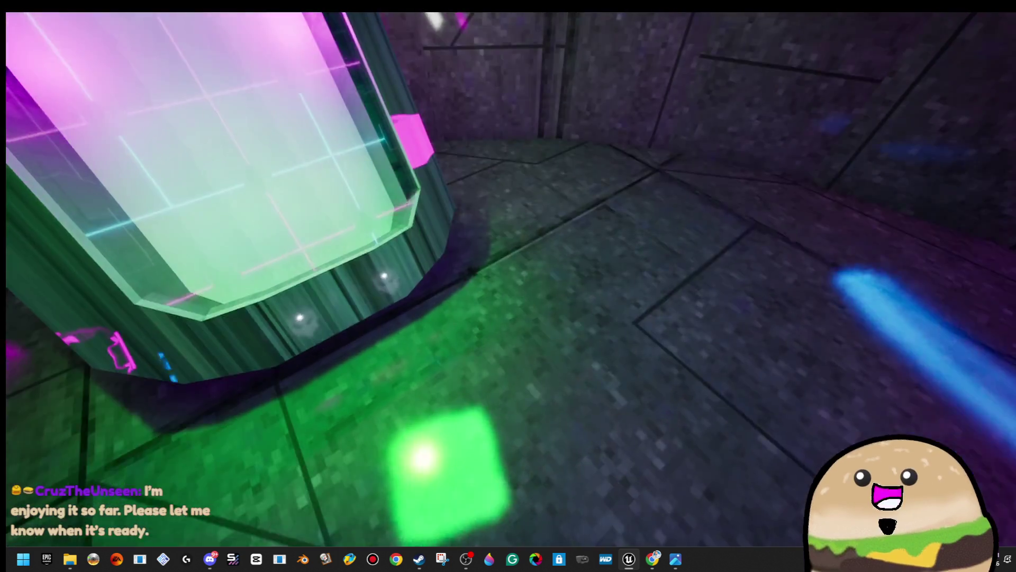
{"action": "key", "text": "w"}
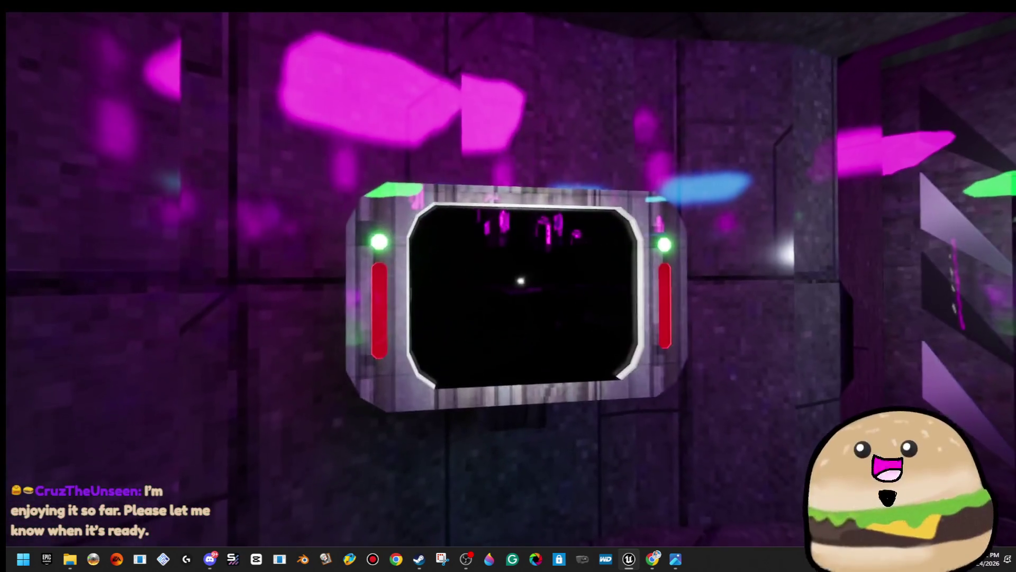
{"action": "key", "text": "w"}
{"action": "key", "text": "s"}
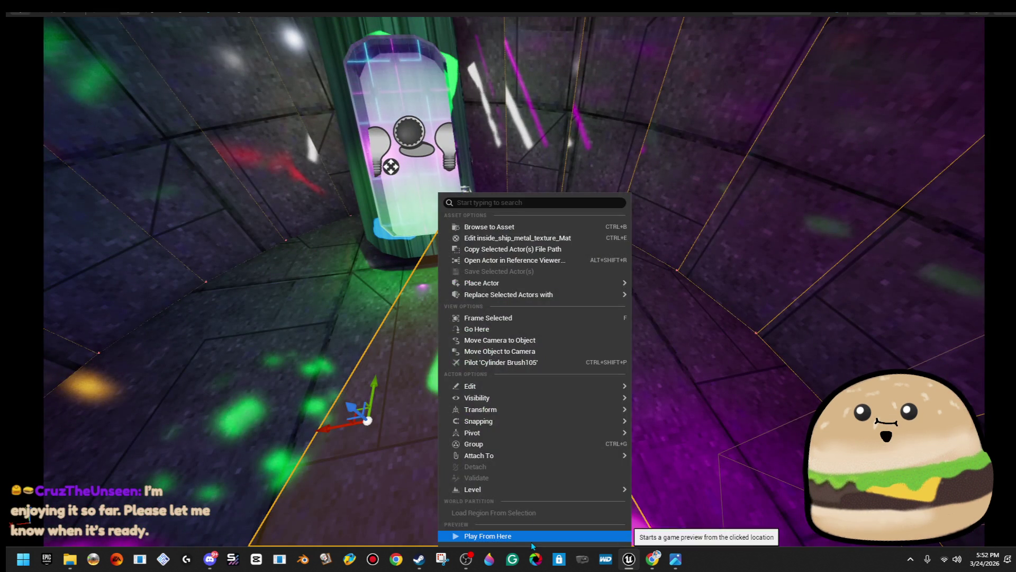
{"action": "left_click", "coordinate": [532, 537]}
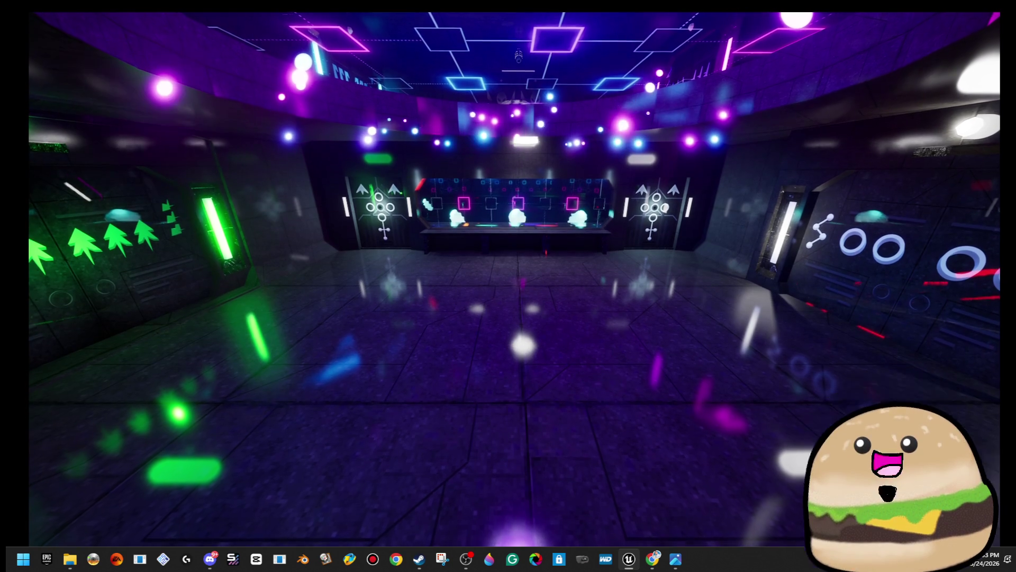
{"action": "key", "text": "super+shift+s"}
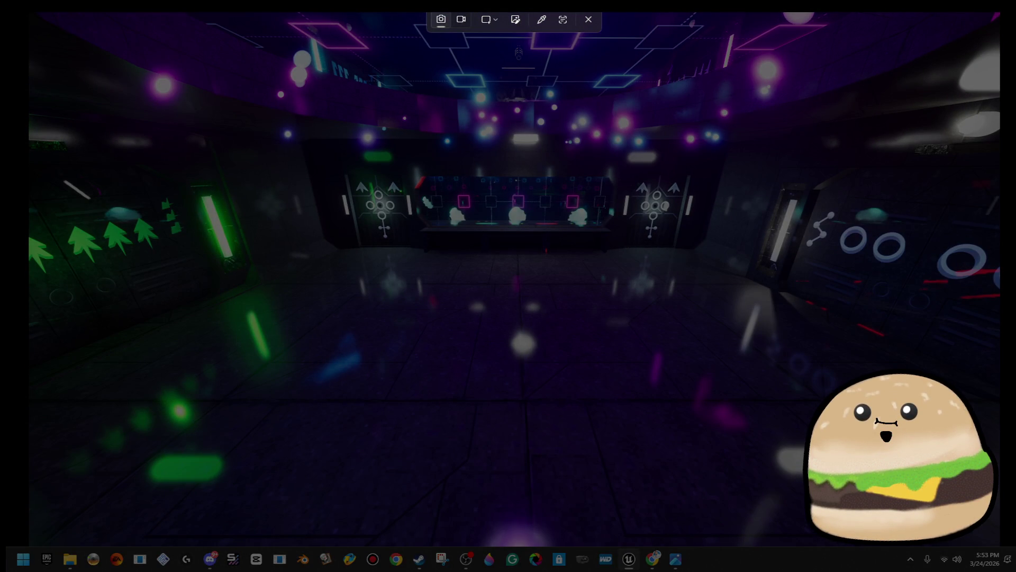
- Screenshot the entire in-game hall view with a full-window Win+Shift+S selection
{"action": "mouse_move", "coordinate": [30, 11]}
{"action": "left_mouse_down"}
{"action": "mouse_move", "coordinate": [988, 562]}
{"action": "mouse_move", "coordinate": [998, 544]}
{"action": "left_mouse_up"}
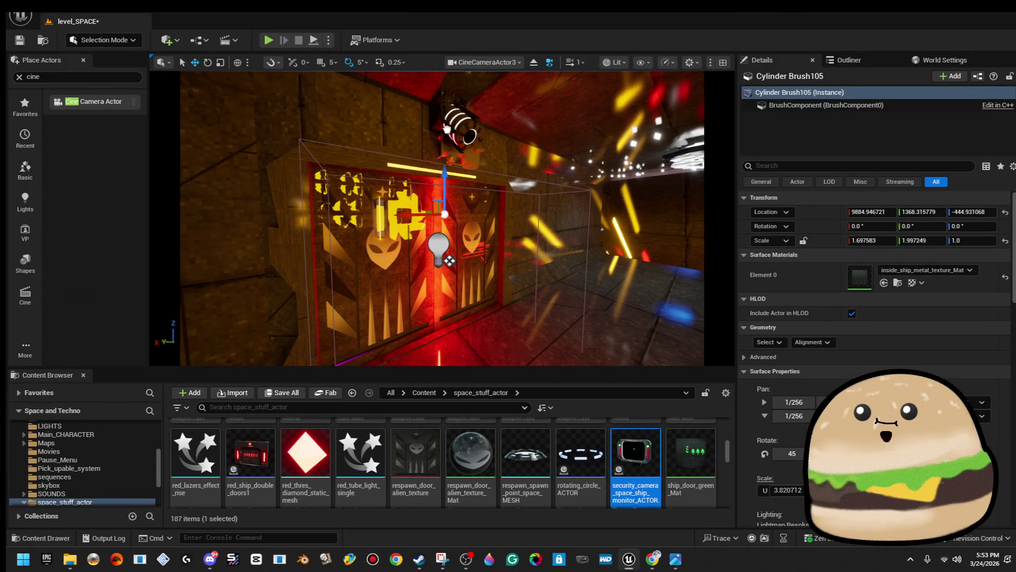
- Select CineCameraActor4, turn it to about -90° down the hall, and set a 4mm focal length
{"action": "left_click", "coordinate": [437, 143]}
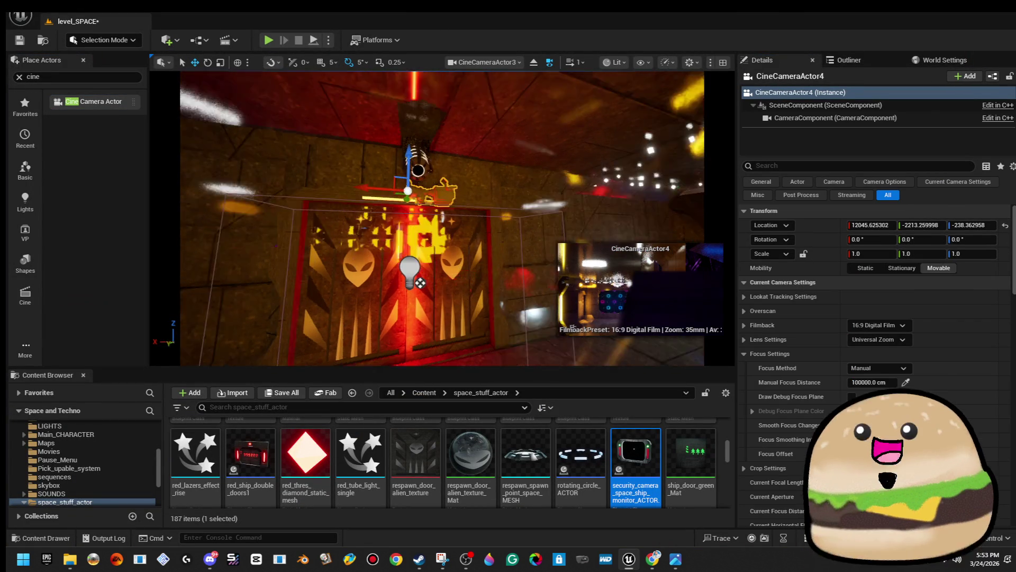
{"action": "mouse_move", "coordinate": [414, 198]}
{"action": "left_mouse_down"}
{"action": "mouse_move", "coordinate": [399, 218]}
{"action": "mouse_move", "coordinate": [376, 207]}
{"action": "mouse_move", "coordinate": [407, 222]}
{"action": "mouse_move", "coordinate": [436, 216]}
{"action": "left_mouse_up"}
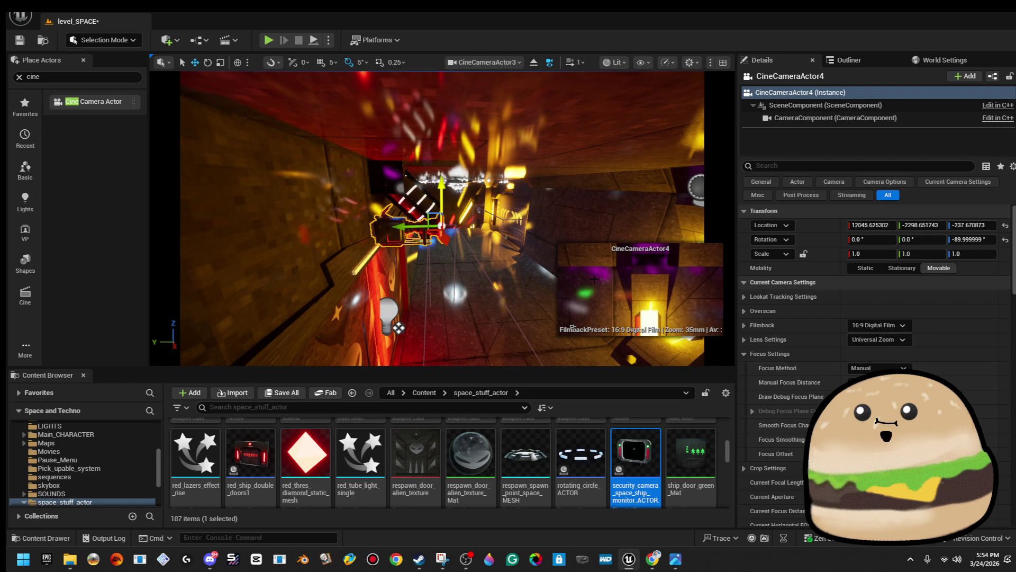
{"action": "left_click_drag", "start_coordinate": [900, 482], "coordinate": [873, 482]}
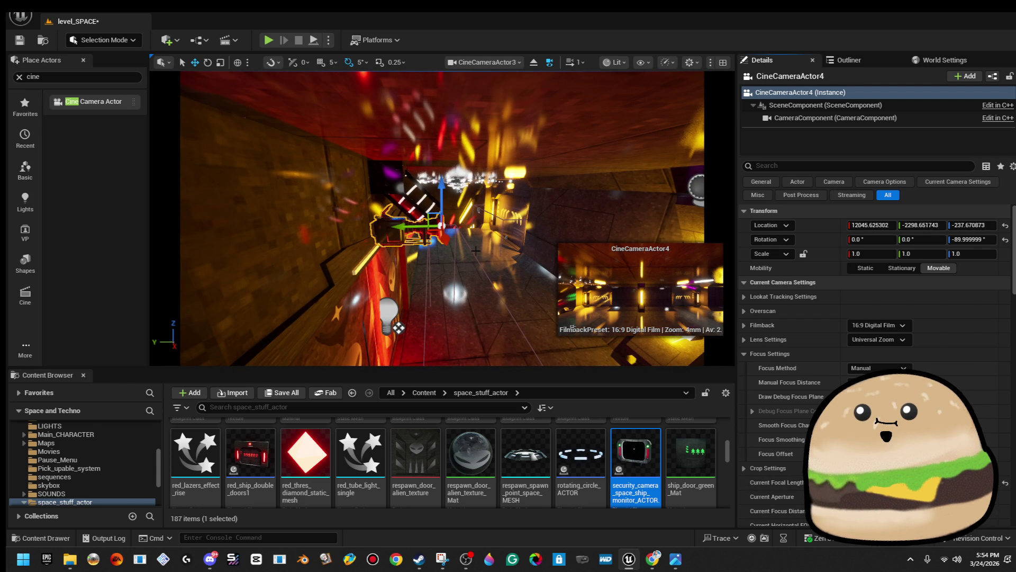
{"action": "key", "text": "e"}
{"action": "mouse_move", "coordinate": [423, 196]}
{"action": "left_mouse_down"}
{"action": "mouse_move", "coordinate": [411, 237]}
{"action": "mouse_move", "coordinate": [376, 185]}
{"action": "left_mouse_up"}
{"action": "left_click_drag", "start_coordinate": [467, 236], "coordinate": [468, 236]}
- Nudge CineCameraActor4 slightly along X and tilt it down to -30°
{"action": "key", "text": "w"}
{"action": "left_click_drag", "start_coordinate": [407, 199], "coordinate": [402, 200]}
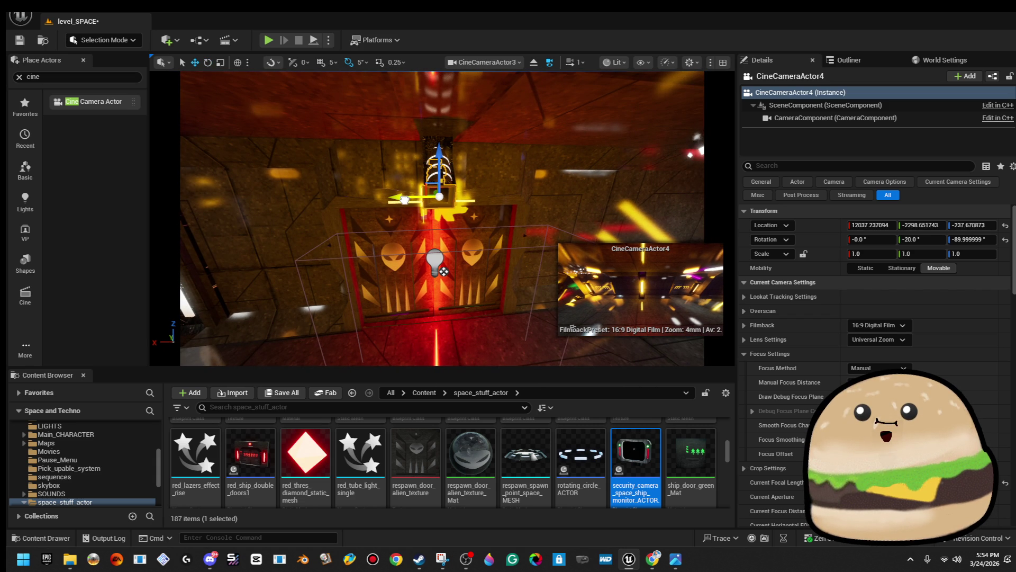
{"action": "left_click_drag", "start_coordinate": [484, 226], "coordinate": [484, 227]}
{"action": "key", "text": "e"}
{"action": "left_click_drag", "start_coordinate": [499, 168], "coordinate": [499, 174]}
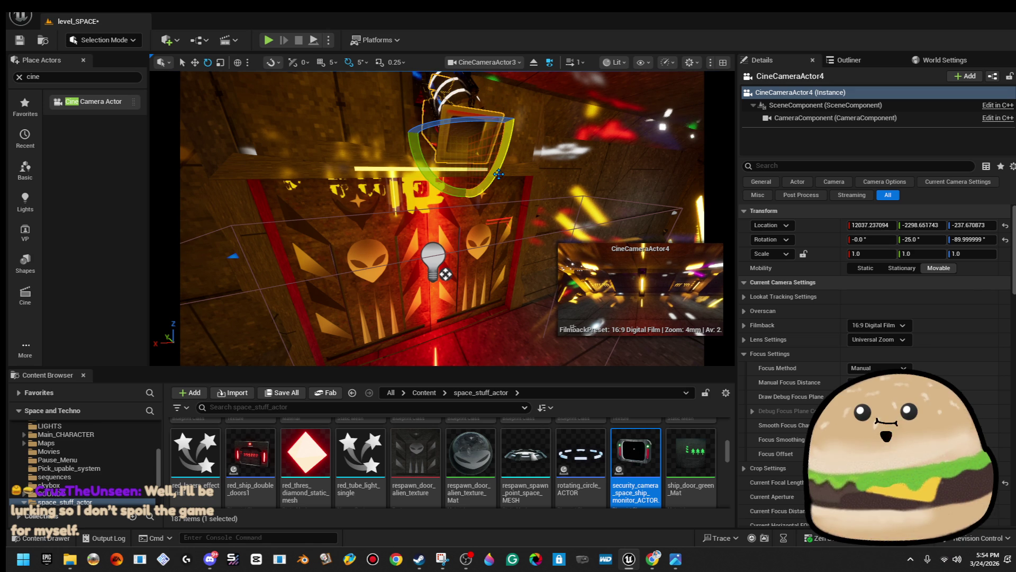
{"action": "left_click_drag", "start_coordinate": [502, 162], "coordinate": [501, 161]}
{"action": "key", "text": "w"}
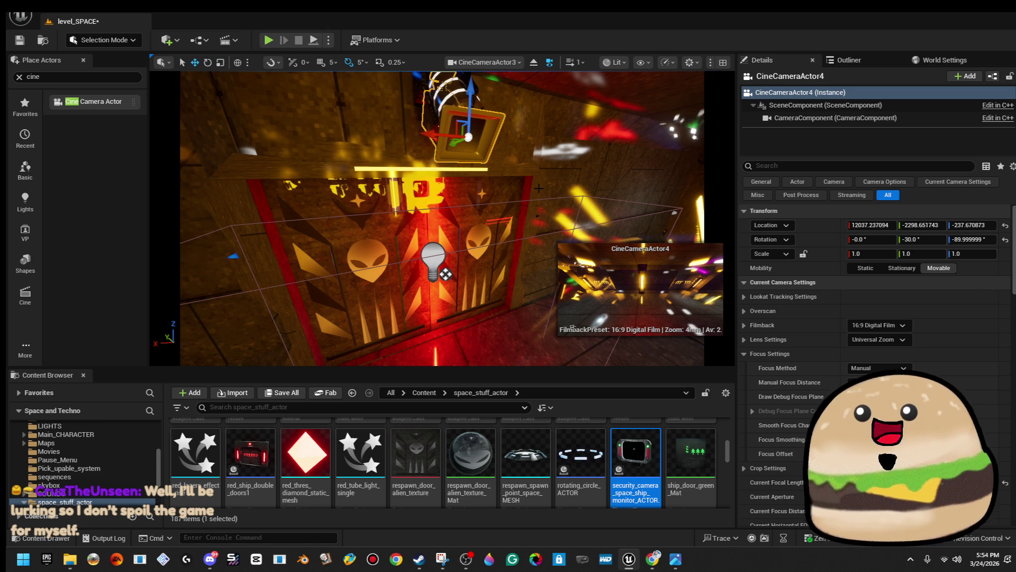
{"action": "scroll", "coordinate": [539, 189], "scroll_direction": "up", "scroll_amount": 10}
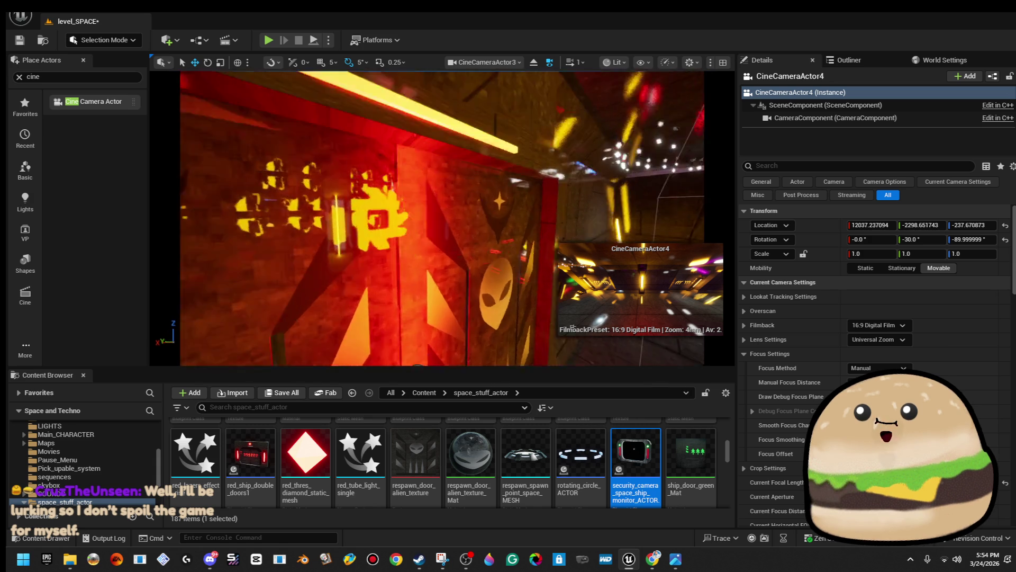
- Face the alien-door wall and start a new level sequence from the Cinematics menu
{"action": "right_click", "coordinate": [401, 197]}
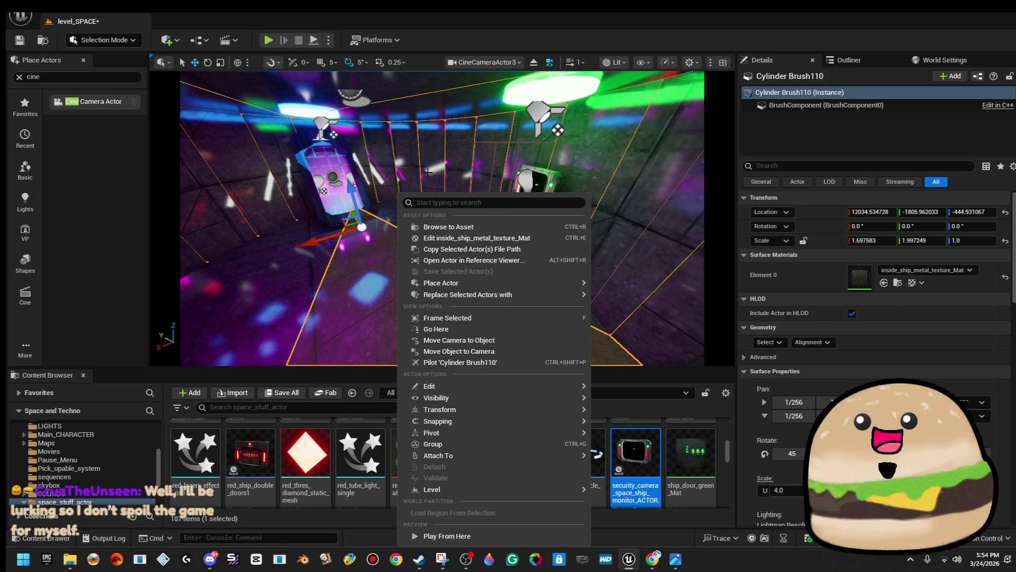
{"action": "type", "text": "a"}
{"action": "key", "text": "Escape"}
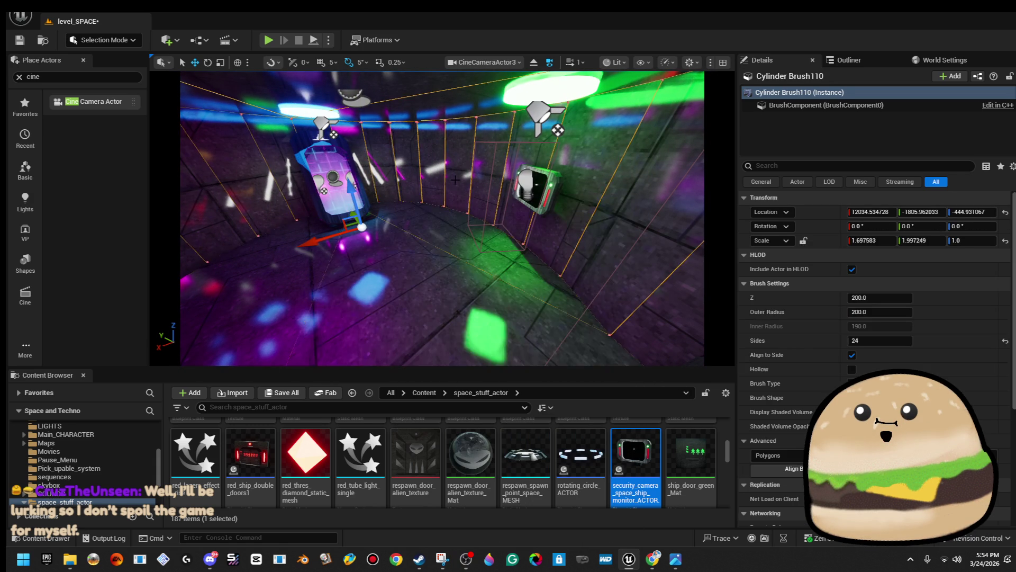
{"action": "scroll", "coordinate": [531, 202], "scroll_direction": "up", "scroll_amount": 5}
{"action": "left_click_drag", "start_coordinate": [629, 152], "coordinate": [391, 180]}
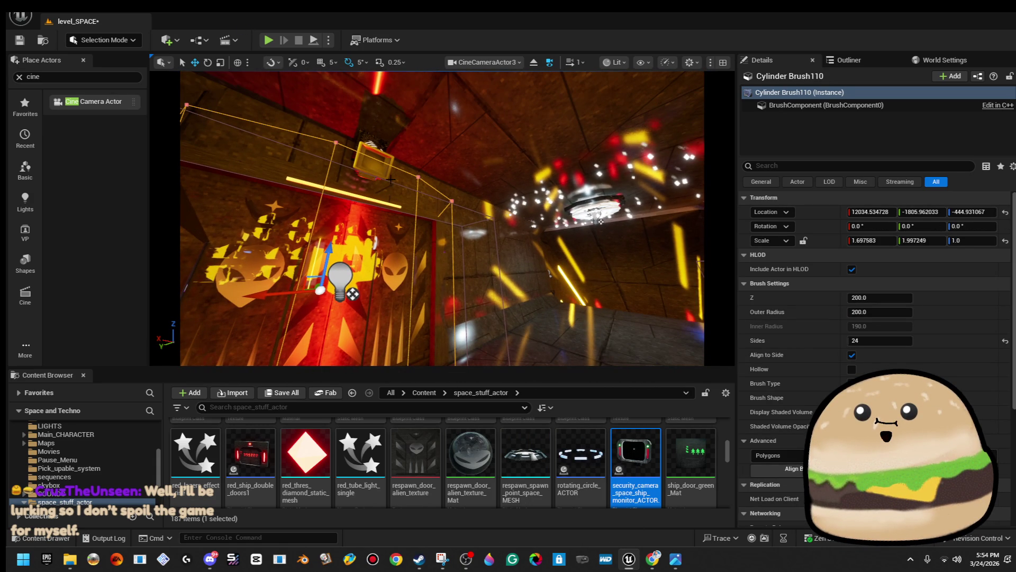
{"action": "left_click", "coordinate": [227, 40]}
{"action": "left_click", "coordinate": [268, 71]}
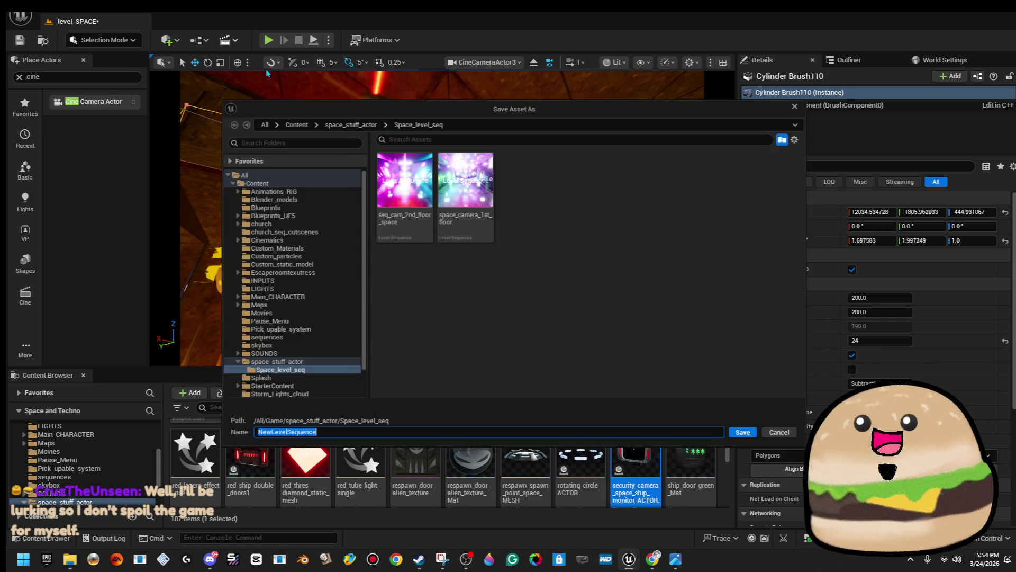
- Save the new level sequence as space_camera_3rd_yellow_hall and select CineCameraActor4
{"action": "type", "text": "space_camera_3rd_ty"}
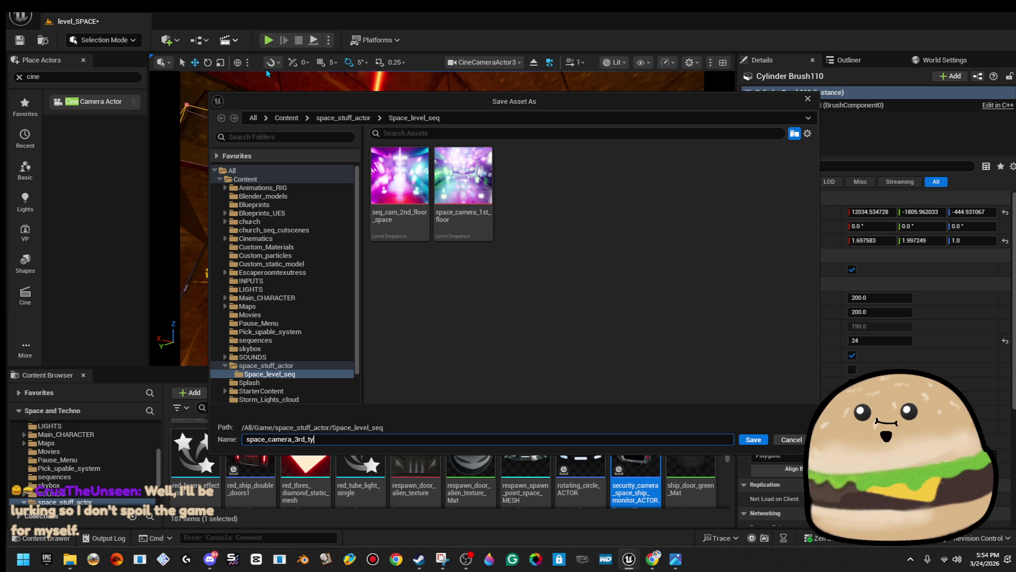
{"action": "type", "text": "ellow_hall"}
{"action": "key", "text": "Return"}
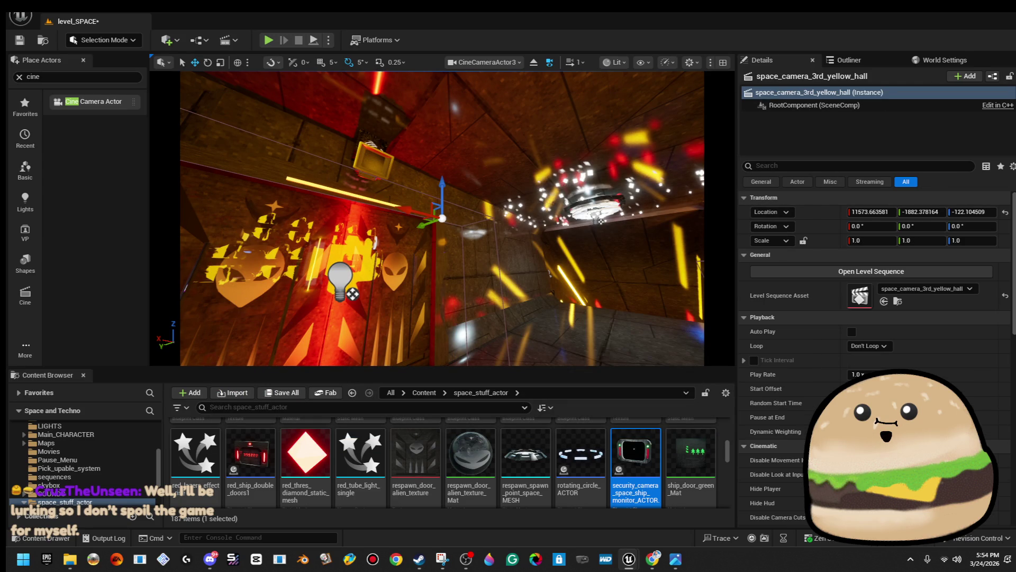
{"action": "left_click", "coordinate": [373, 158]}
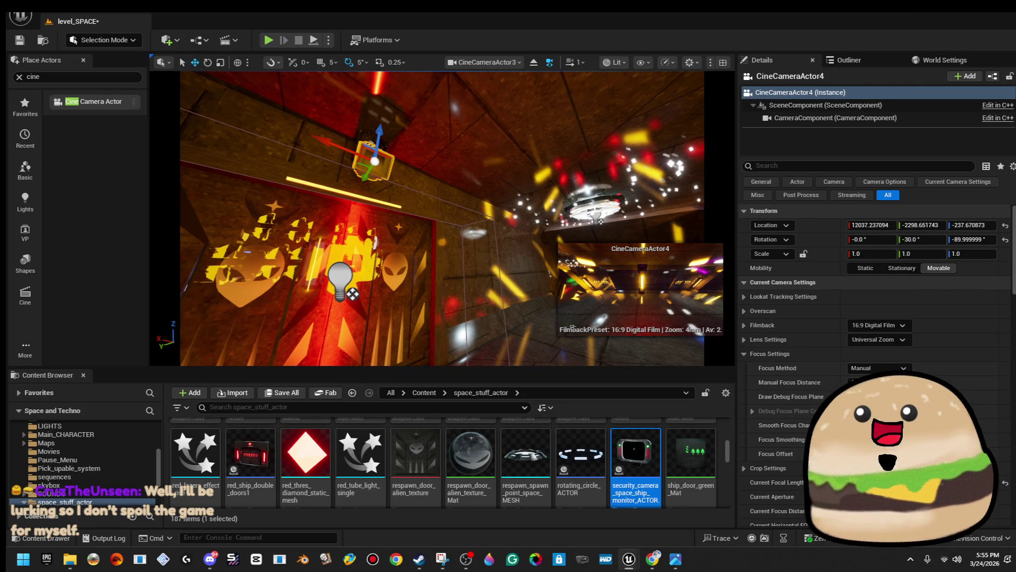
- Through CineCameraActor4's view, shift side_pillar52 slightly left and save the level
{"action": "key", "text": "ctrl+shift+p"}
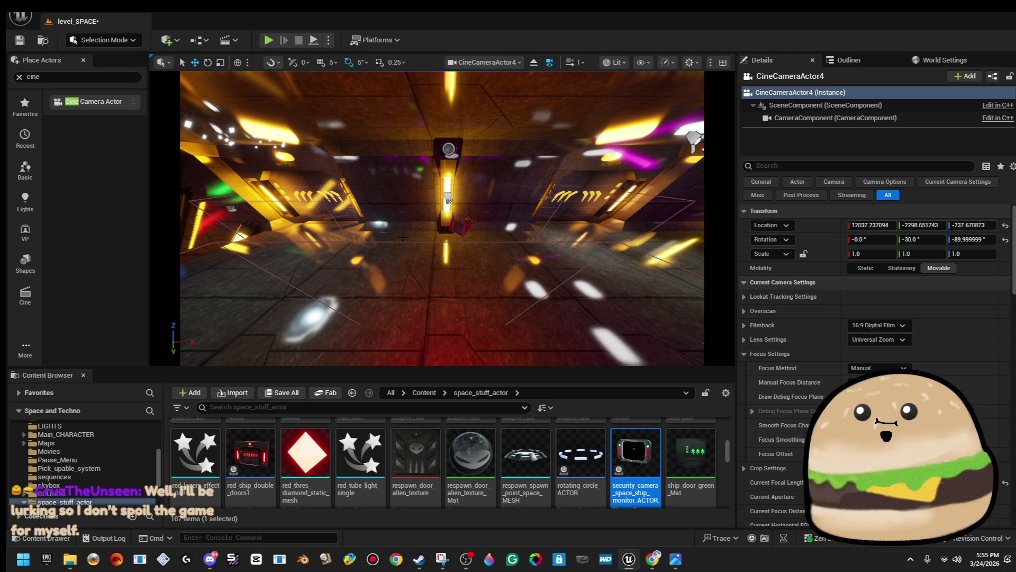
{"action": "left_click", "coordinate": [439, 217]}
{"action": "left_click", "coordinate": [444, 218]}
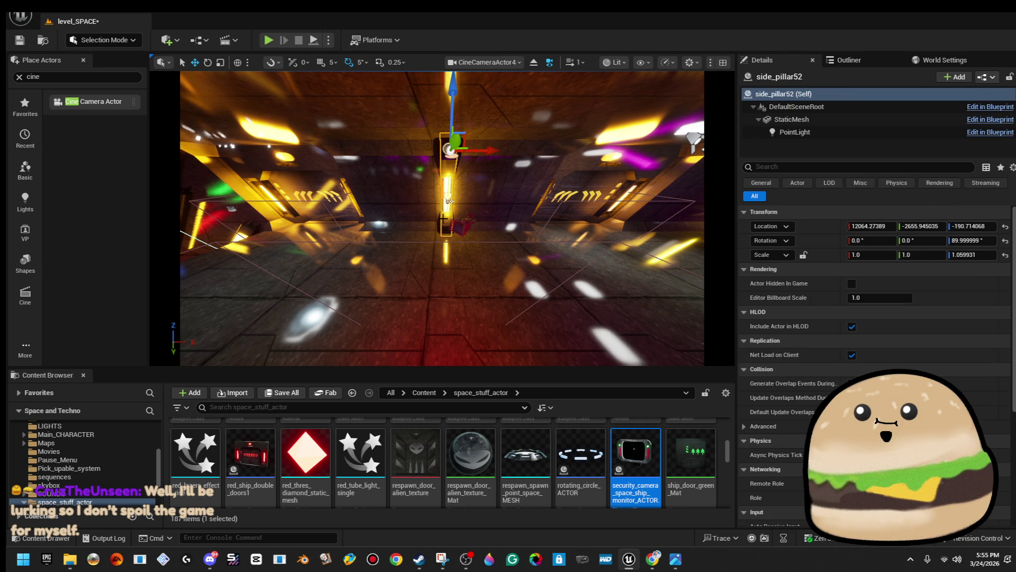
{"action": "left_click_drag", "start_coordinate": [448, 201], "coordinate": [443, 201]}
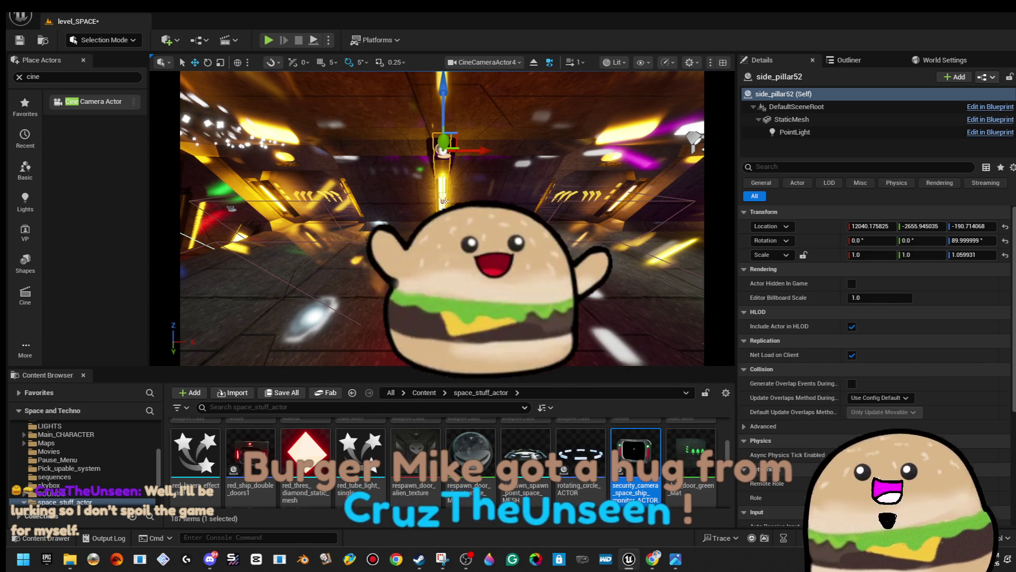
{"action": "key", "text": "ctrl+s"}
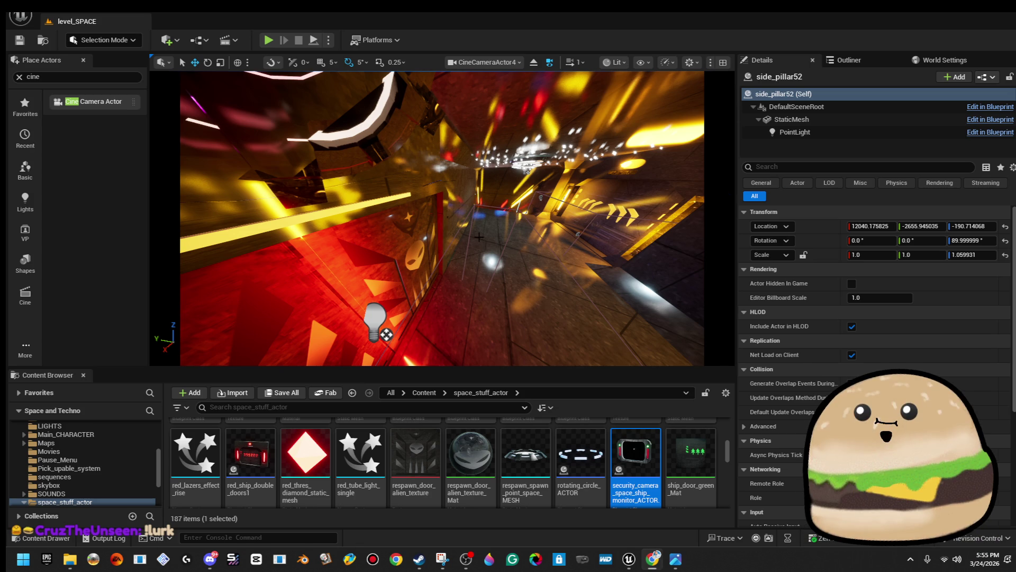
- Fly to the purple room and open the security monitor's Blueprint for editing
{"action": "left_click_drag", "start_coordinate": [495, 220], "coordinate": [496, 220]}
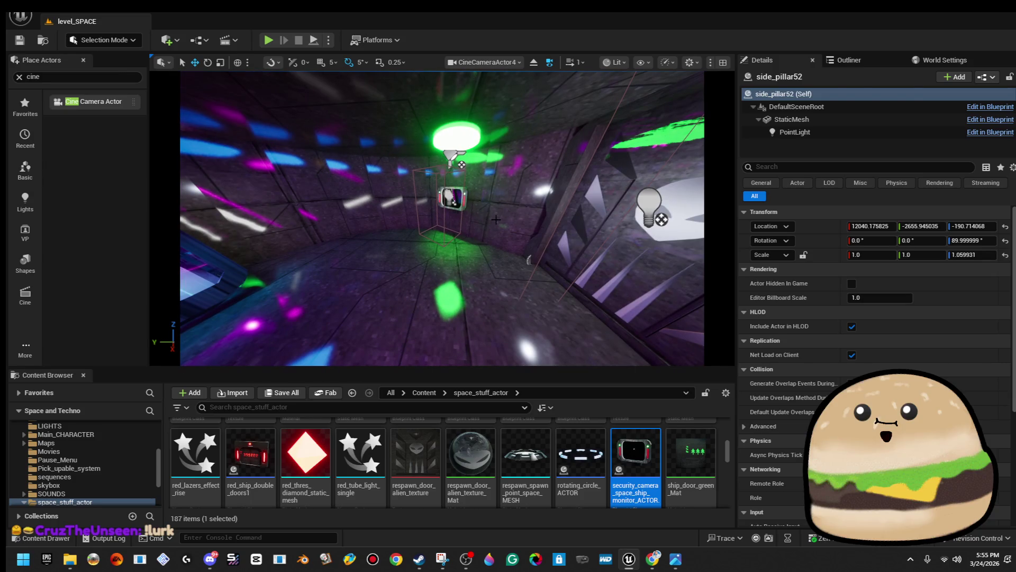
{"action": "right_click", "coordinate": [465, 201]}
{"action": "left_click", "coordinate": [556, 238]}
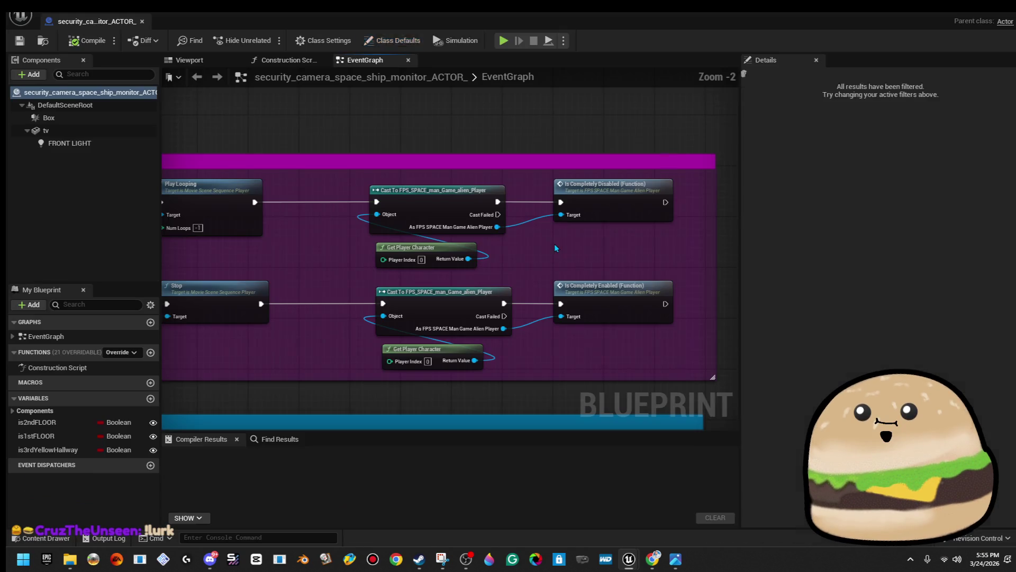
- Set Create Level Sequence Player's Level Sequence to the space_camera sequence and compile the Blueprint
{"action": "scroll", "coordinate": [561, 248], "scroll_direction": "down", "scroll_amount": 5}
{"action": "scroll", "coordinate": [504, 285], "scroll_direction": "up", "scroll_amount": 6}
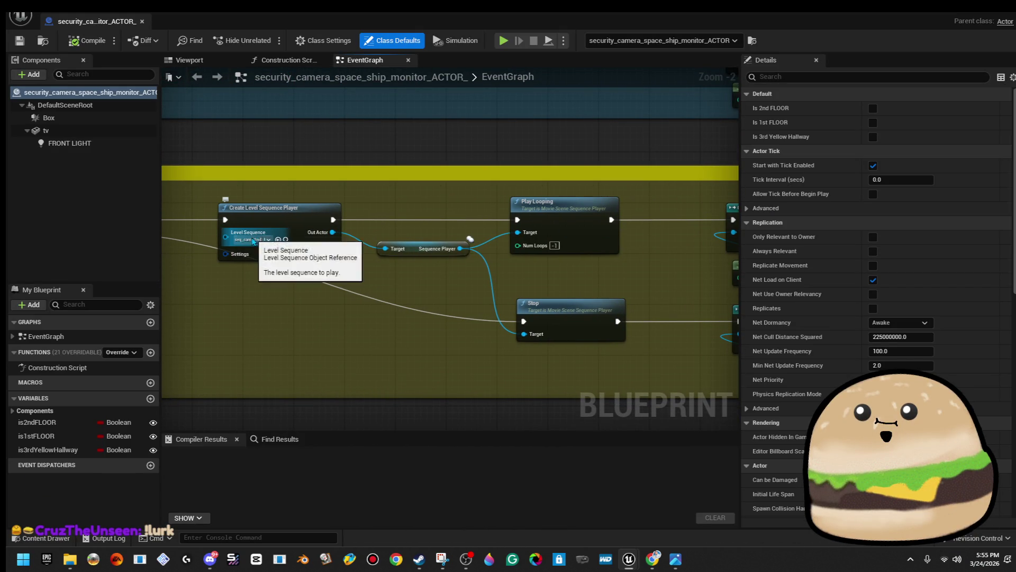
{"action": "left_click", "coordinate": [255, 239]}
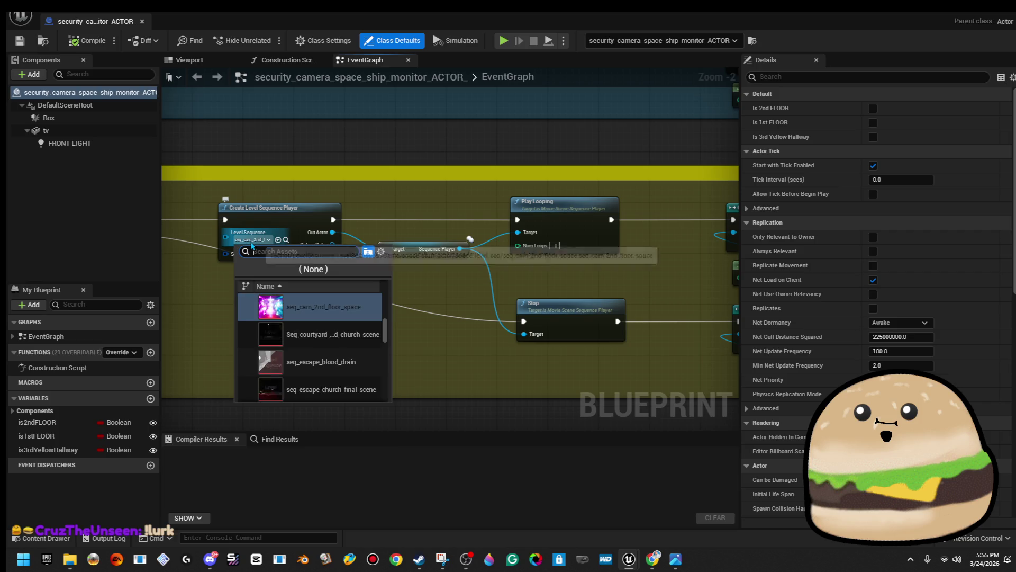
{"action": "type", "text": "space_camera"}
{"action": "left_click", "coordinate": [334, 304]}
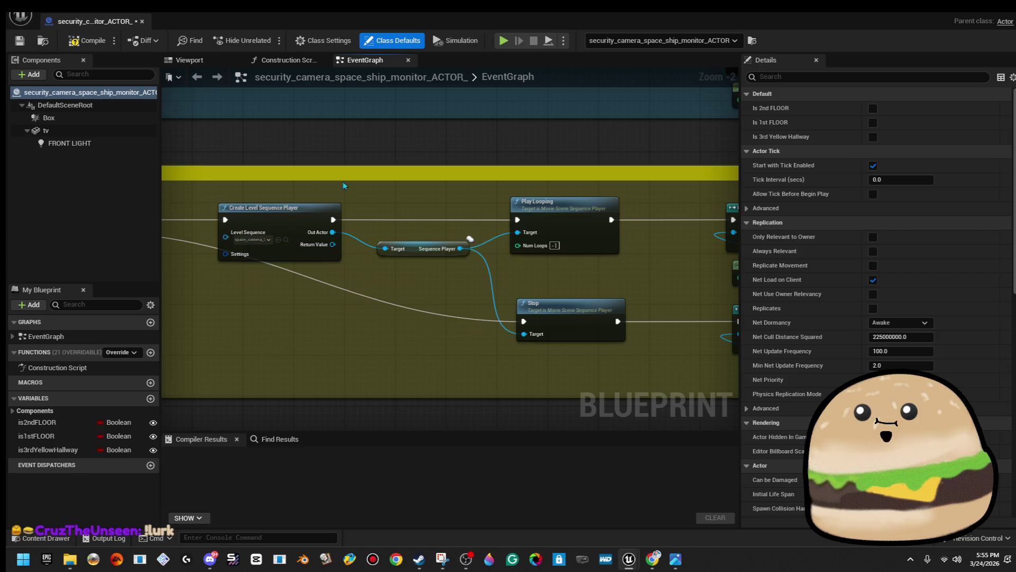
{"action": "left_click", "coordinate": [87, 40]}
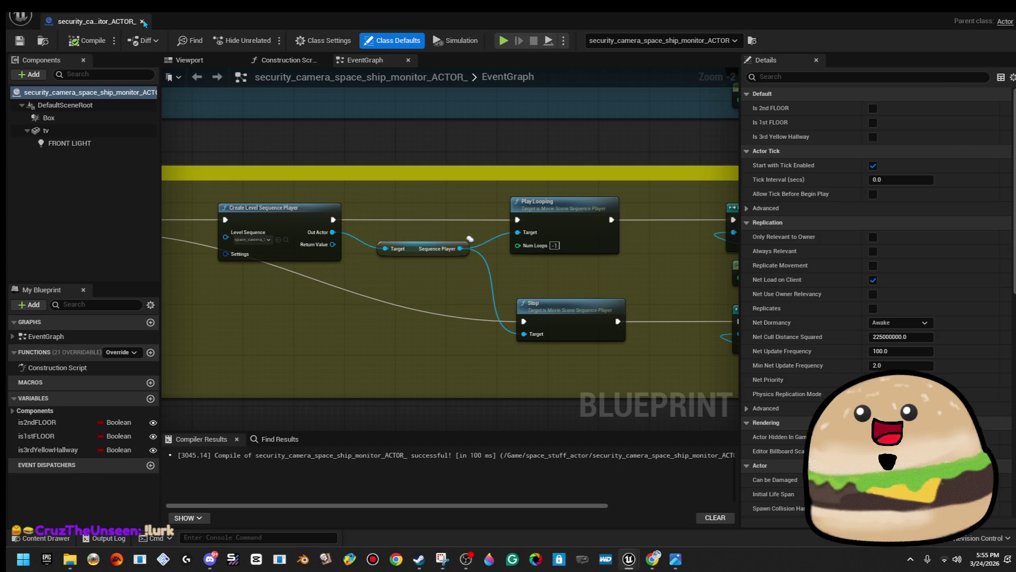
{"action": "key", "text": "alt+Tab"}
- Focus the view on the security monitor and turn it toward the right wall
{"action": "key", "text": "f"}
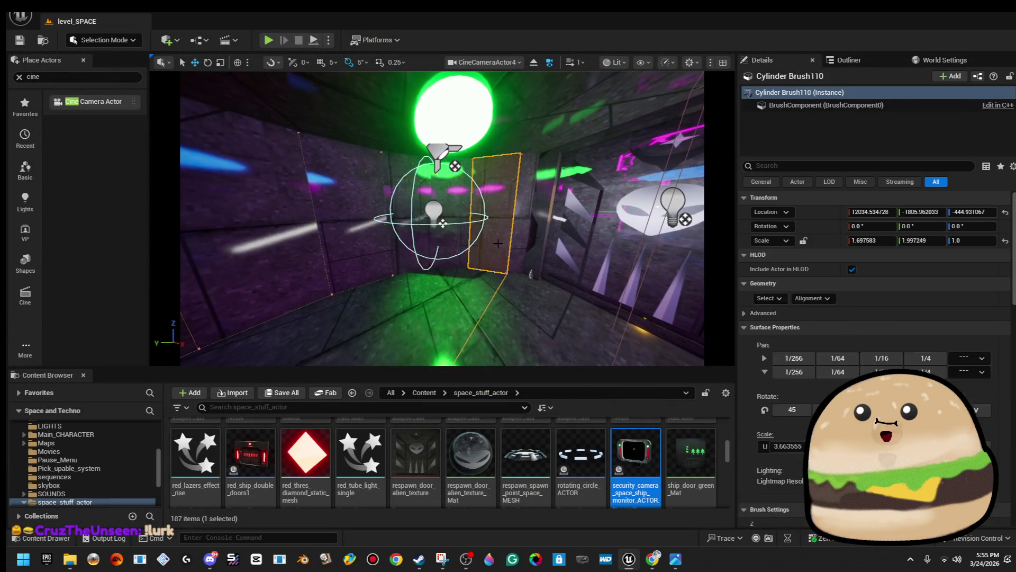
{"action": "left_click", "coordinate": [377, 213]}
{"action": "left_click", "coordinate": [433, 234]}
{"action": "left_click_drag", "start_coordinate": [430, 233], "coordinate": [503, 236]}
{"action": "scroll", "coordinate": [442, 218], "scroll_direction": "down", "scroll_amount": 5}
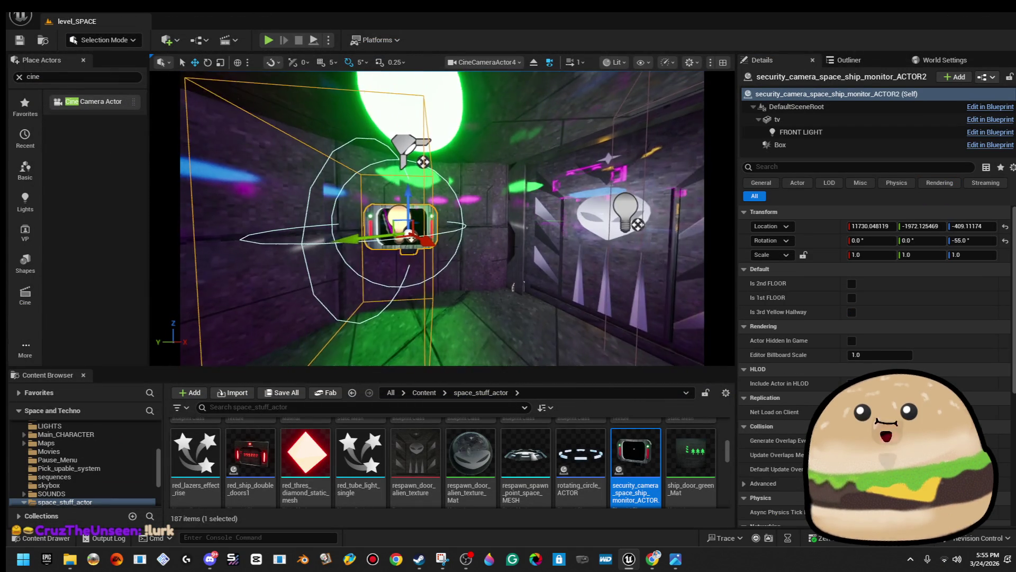
- Nudge ceiling_space_light19 to about X 11989.99, Y -1798.74, then select the wall monitor
{"action": "left_click", "coordinate": [435, 137]}
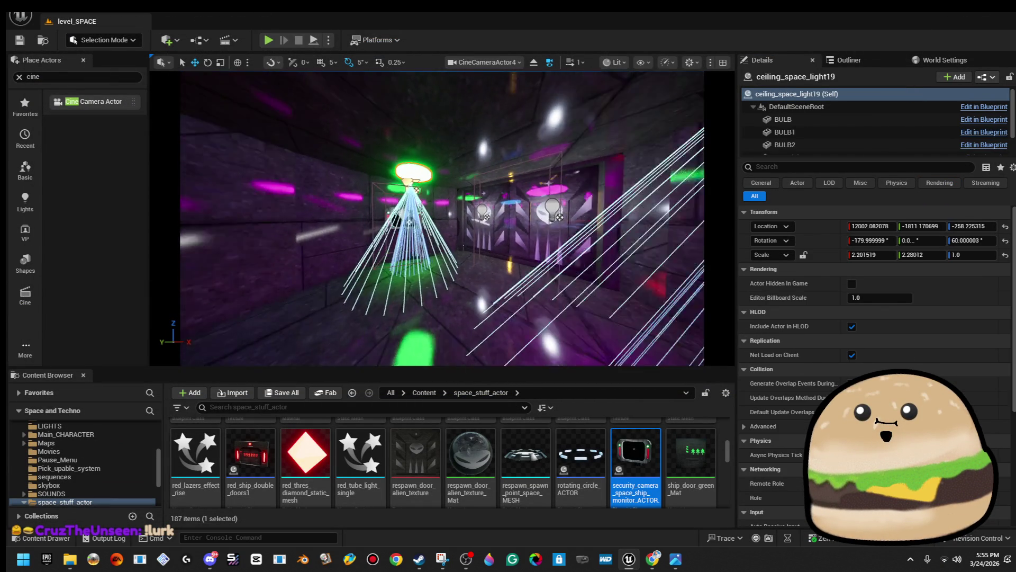
{"action": "left_click_drag", "start_coordinate": [486, 107], "coordinate": [472, 108]}
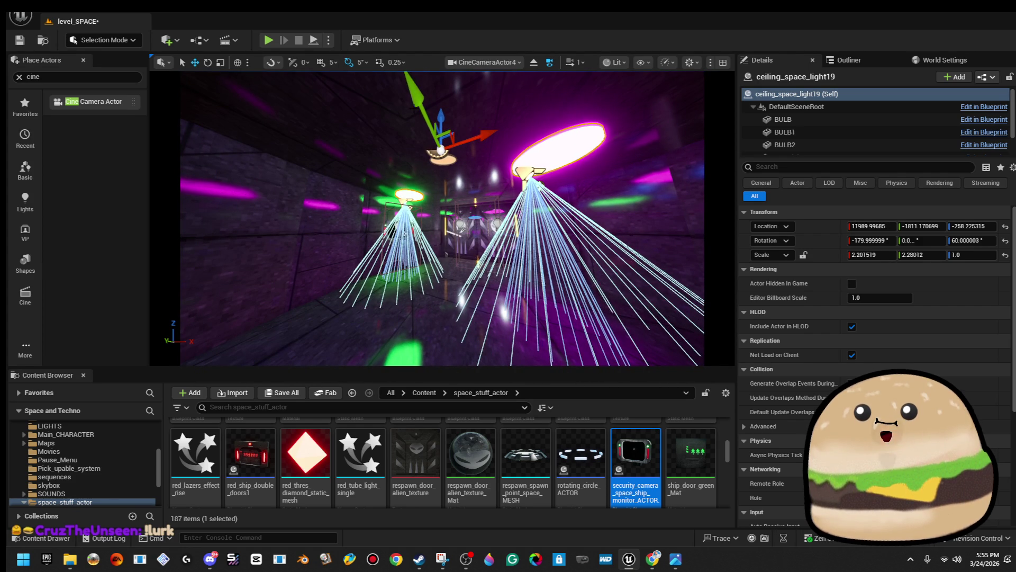
{"action": "mouse_move", "coordinate": [416, 105]}
{"action": "left_mouse_down"}
{"action": "mouse_move", "coordinate": [382, 112]}
{"action": "mouse_move", "coordinate": [418, 112]}
{"action": "mouse_move", "coordinate": [397, 95]}
{"action": "mouse_move", "coordinate": [405, 114]}
{"action": "left_mouse_up"}
{"action": "scroll", "coordinate": [442, 217], "scroll_direction": "down", "scroll_amount": 3}
{"action": "left_click", "coordinate": [371, 223]}
- On the monitor's tv screen mesh, assign the yellowglow material to Element 3
{"action": "left_click", "coordinate": [915, 131]}
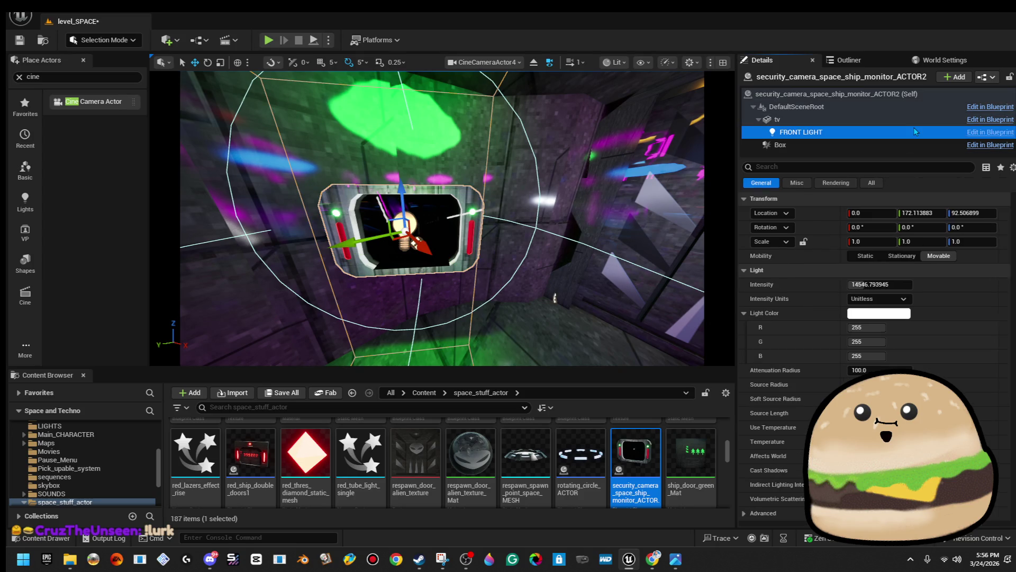
{"action": "left_click", "coordinate": [777, 119]}
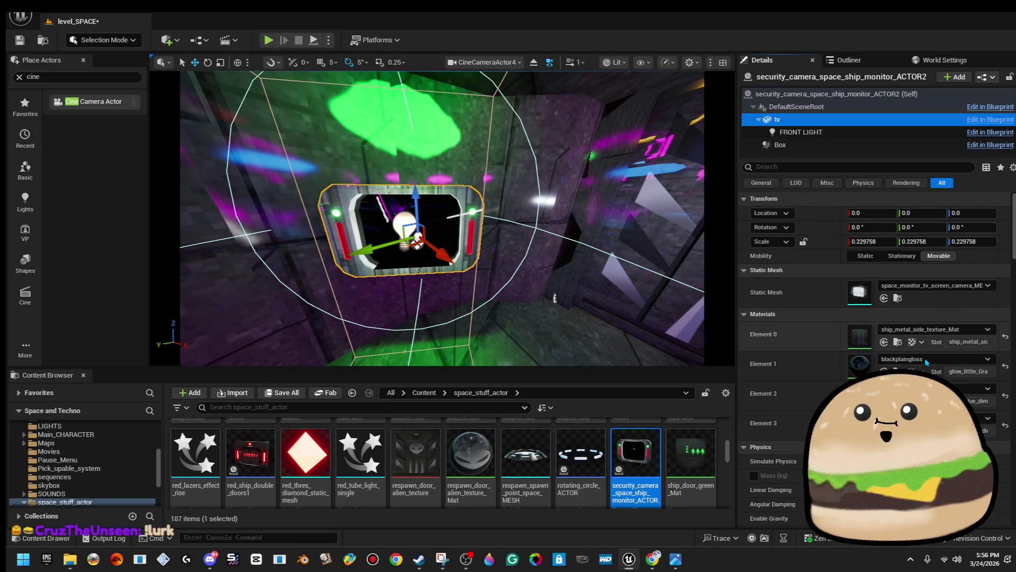
{"action": "left_click", "coordinate": [932, 418]}
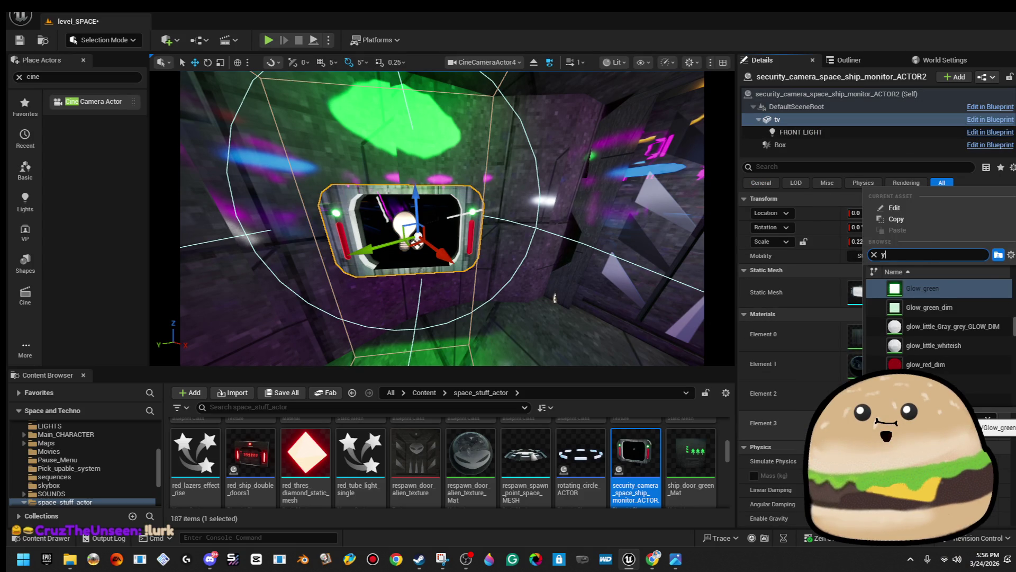
{"action": "type", "text": "yellow"}
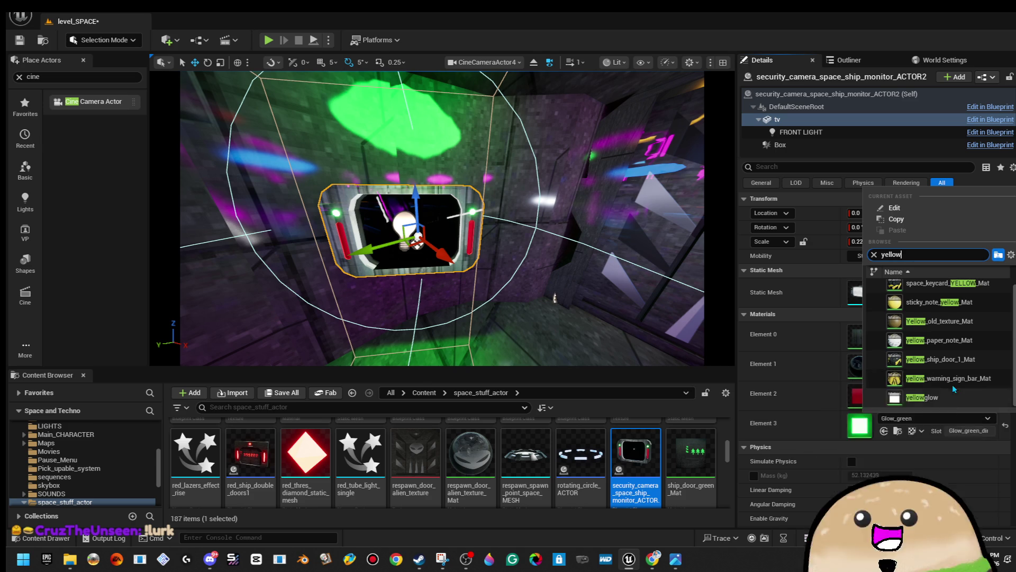
{"action": "type", "text": "g"}
{"action": "left_click", "coordinate": [923, 288]}
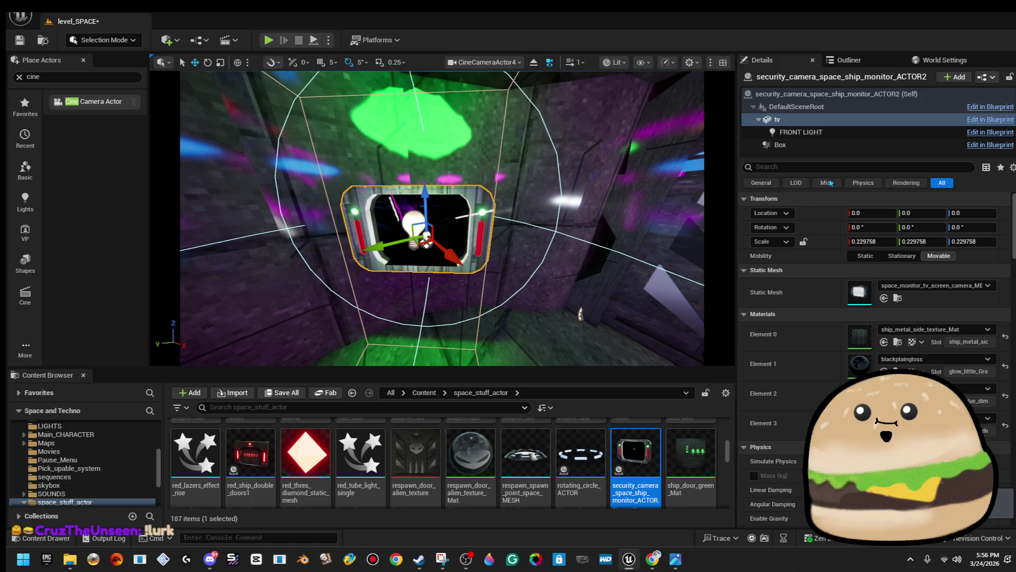
{"action": "key", "text": "Up"}
{"action": "key", "text": "Down"}
{"action": "key", "text": "Down"}
{"action": "key", "text": "Down"}
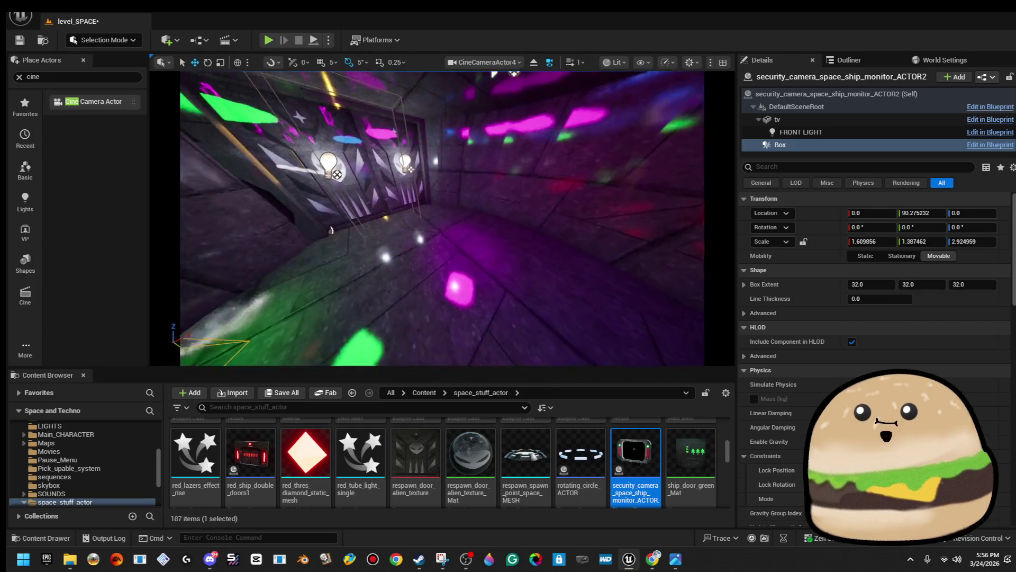
- Select the whole monitor actor and play-test the level from a nearby floor spot
{"action": "key", "text": "Up"}
{"action": "key", "text": "Up"}
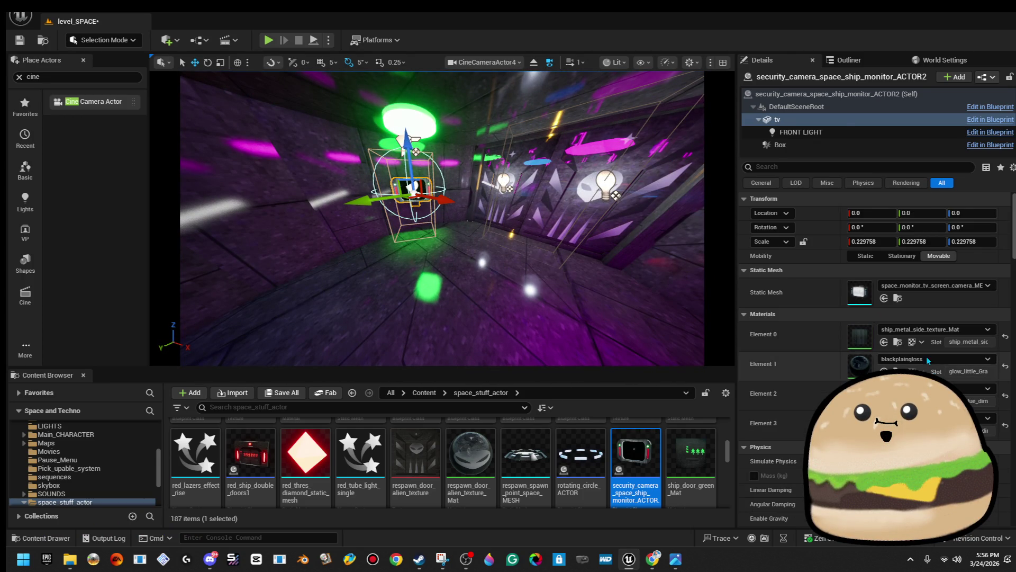
{"action": "key", "text": "Up"}
{"action": "key", "text": "Up"}
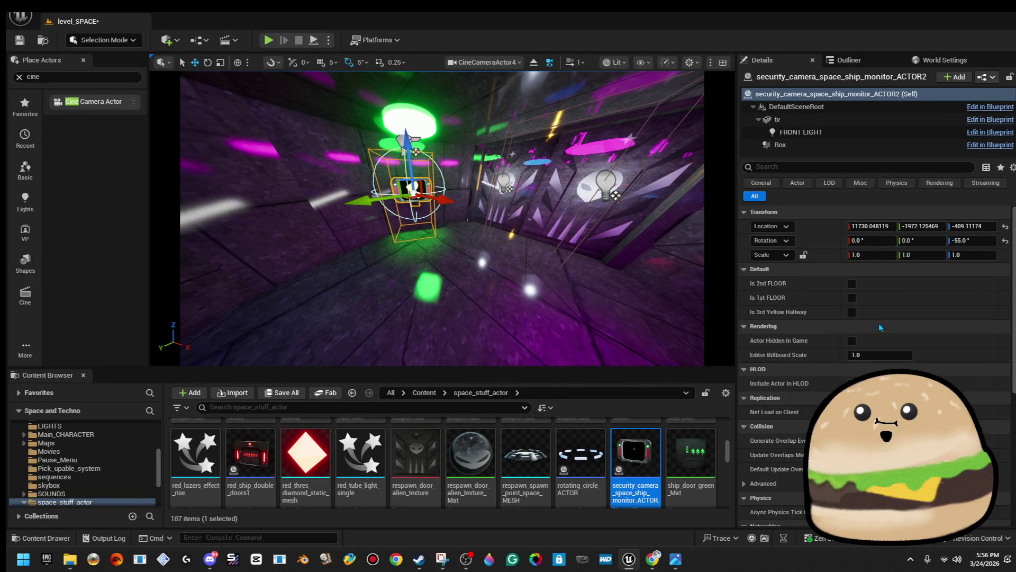
{"action": "right_click", "coordinate": [576, 238]}
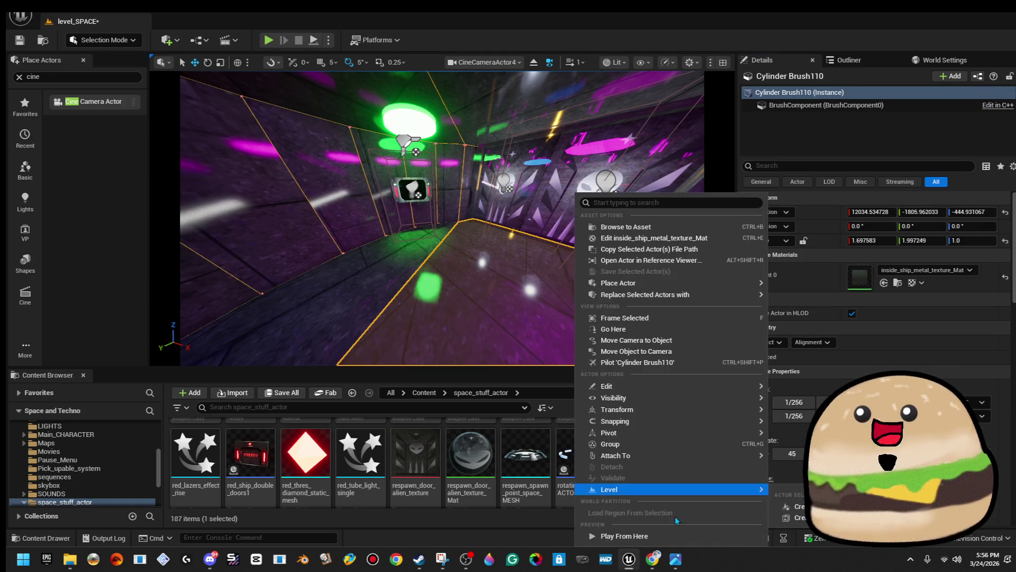
{"action": "left_click", "coordinate": [675, 535]}
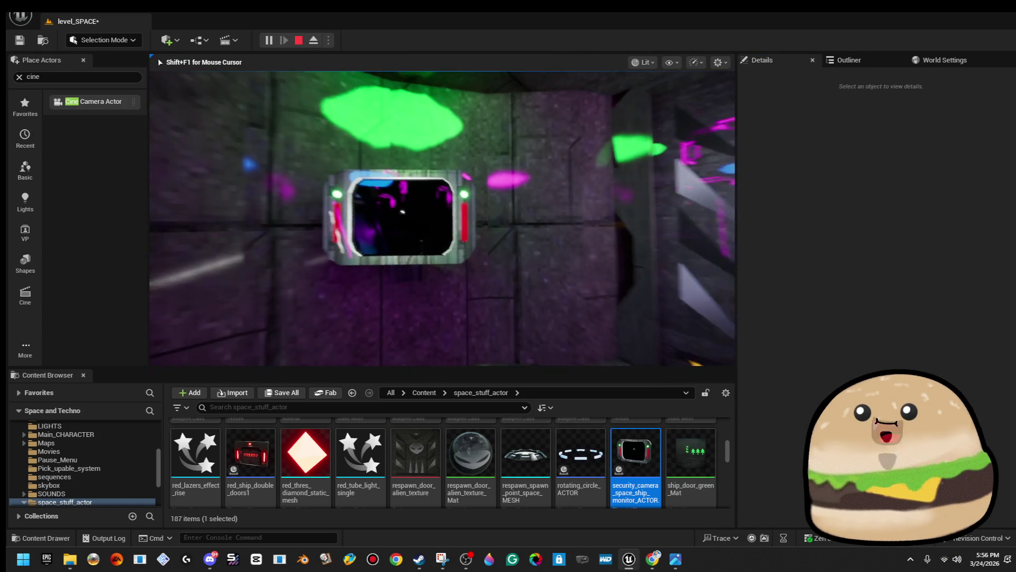
{"action": "key", "text": "Escape"}
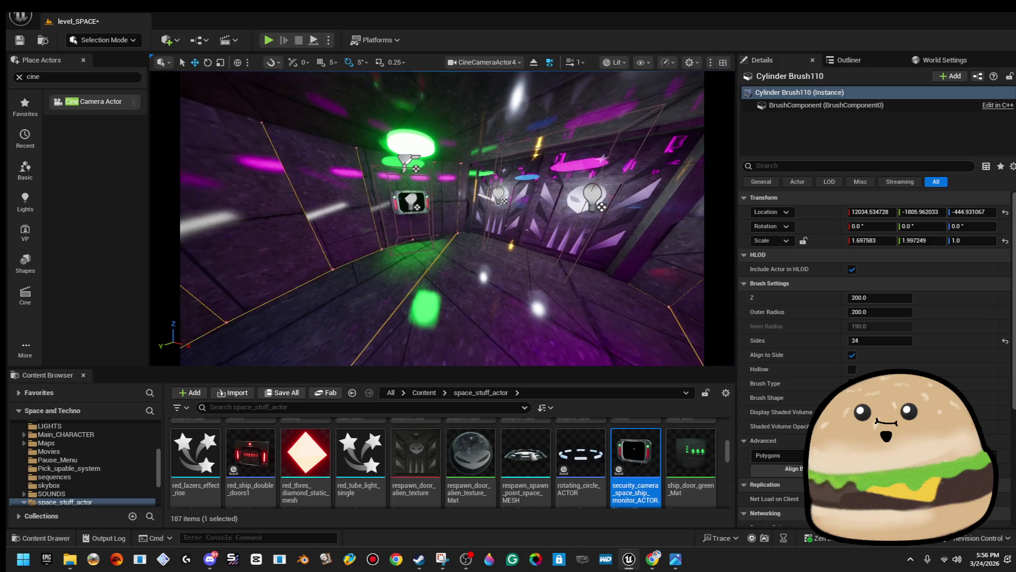
- Lower the security monitor slightly on the wall and play-test again from the floor
{"action": "left_click", "coordinate": [417, 169]}
{"action": "left_click_drag", "start_coordinate": [416, 167], "coordinate": [416, 170]}
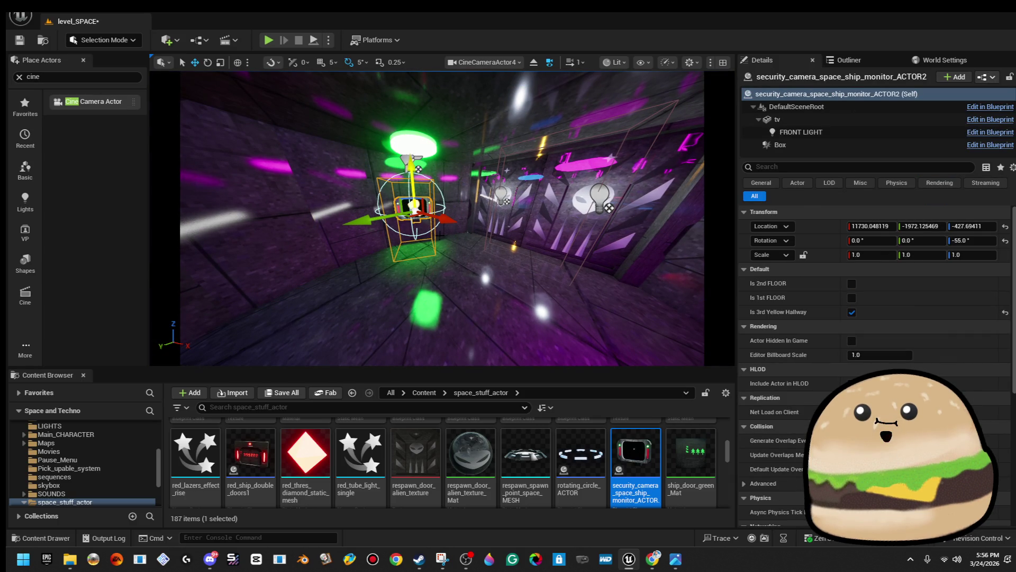
{"action": "right_click", "coordinate": [467, 295]}
{"action": "left_click", "coordinate": [552, 532]}
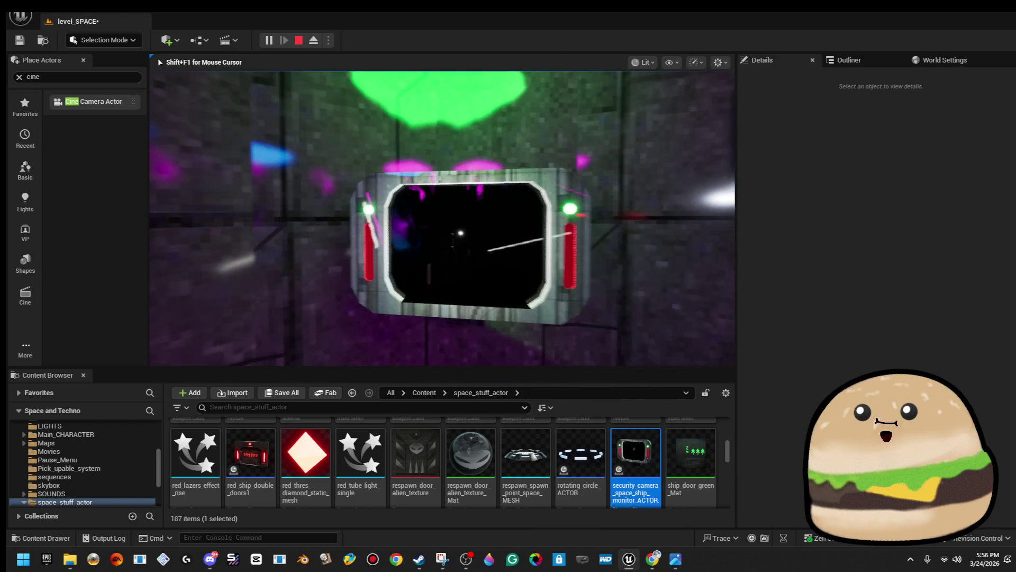
{"action": "key", "text": "Escape"}
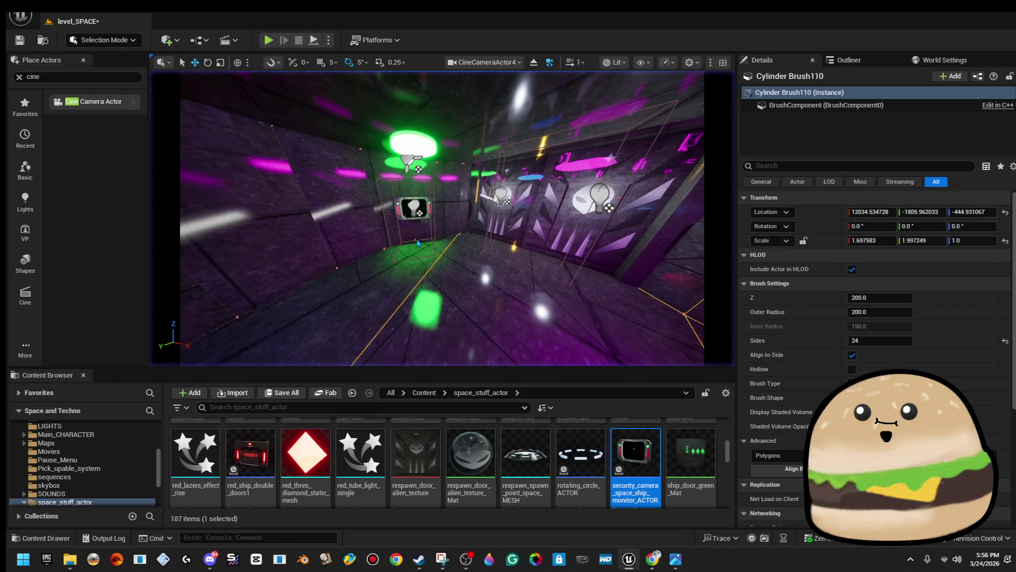
- Play from the floor near the monitor in fullscreen, cycling security camera views with E
{"action": "left_click", "coordinate": [426, 209]}
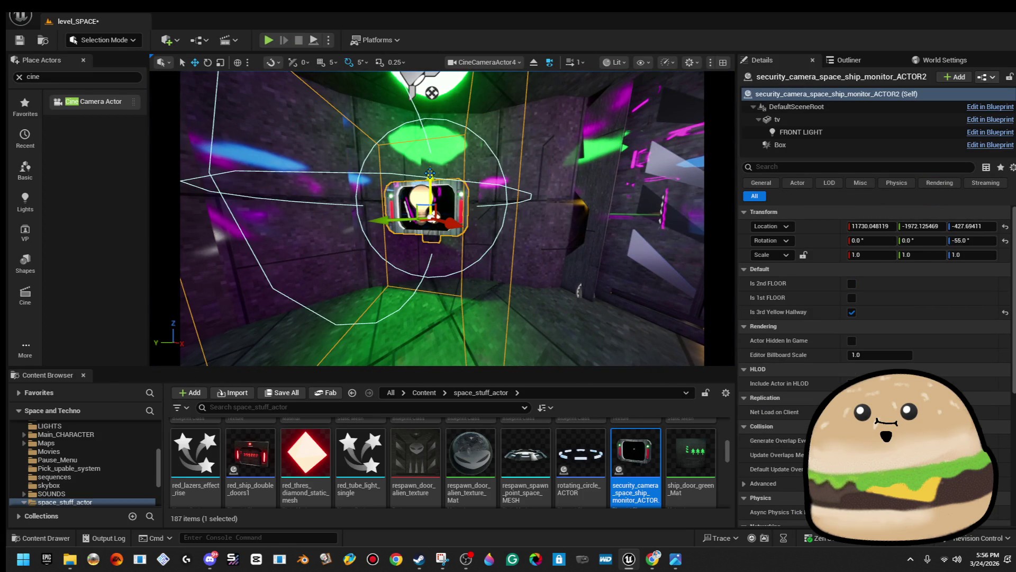
{"action": "scroll", "coordinate": [426, 223], "scroll_direction": "down", "scroll_amount": 3}
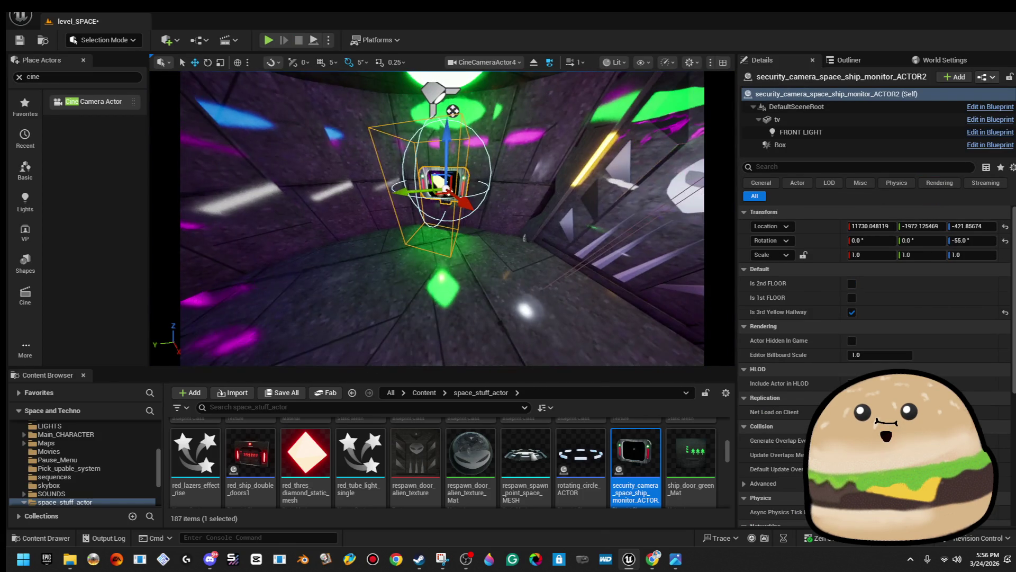
{"action": "right_click", "coordinate": [411, 317]}
{"action": "left_click", "coordinate": [481, 536]}
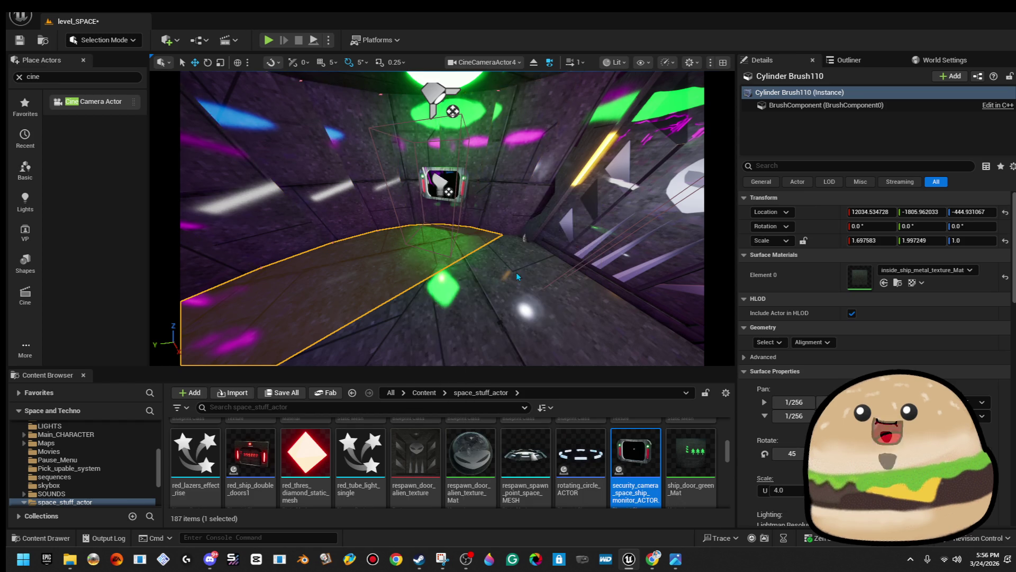
{"action": "key", "text": "e"}
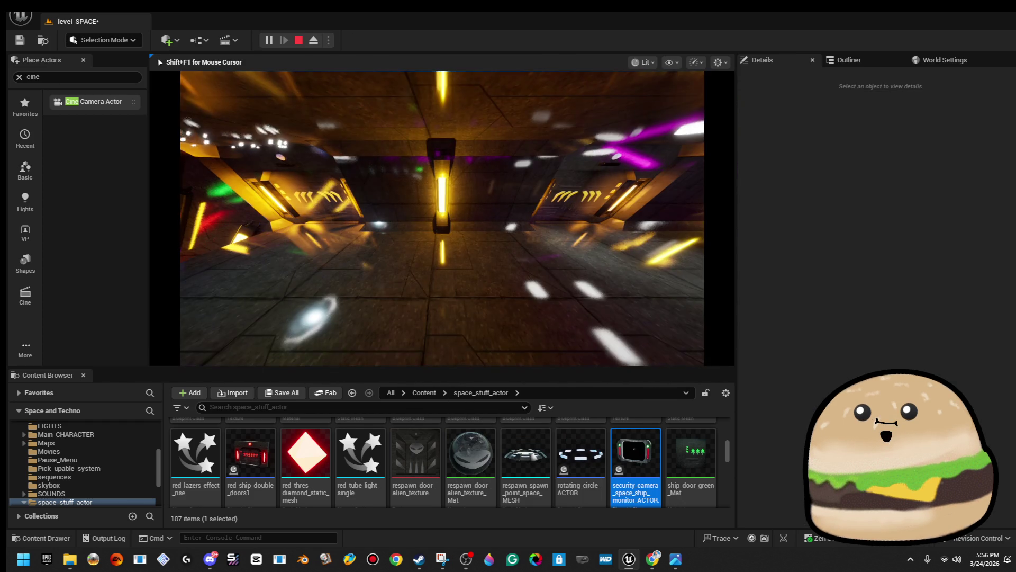
{"action": "key", "text": "e"}
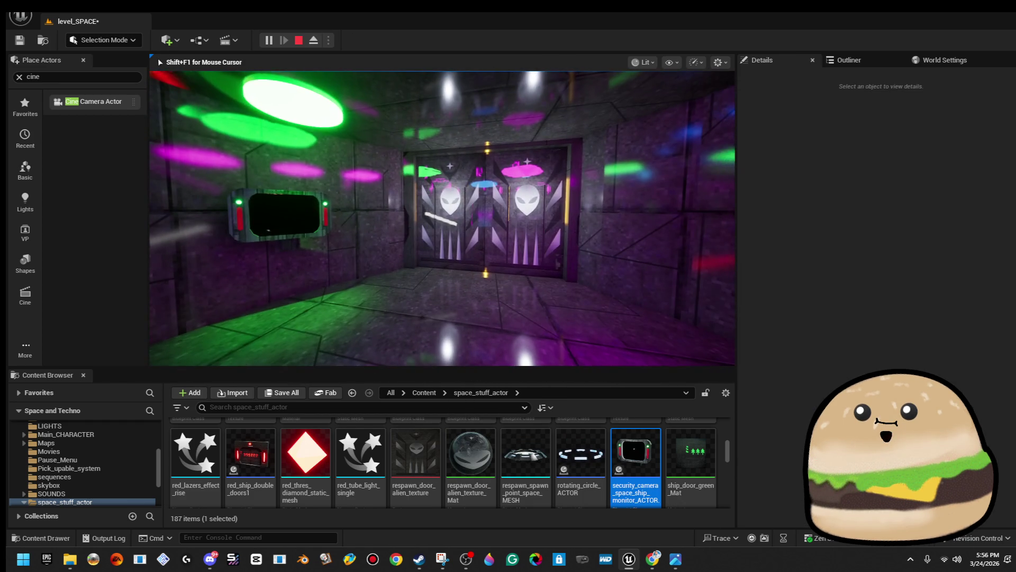
{"action": "key", "text": "F11"}
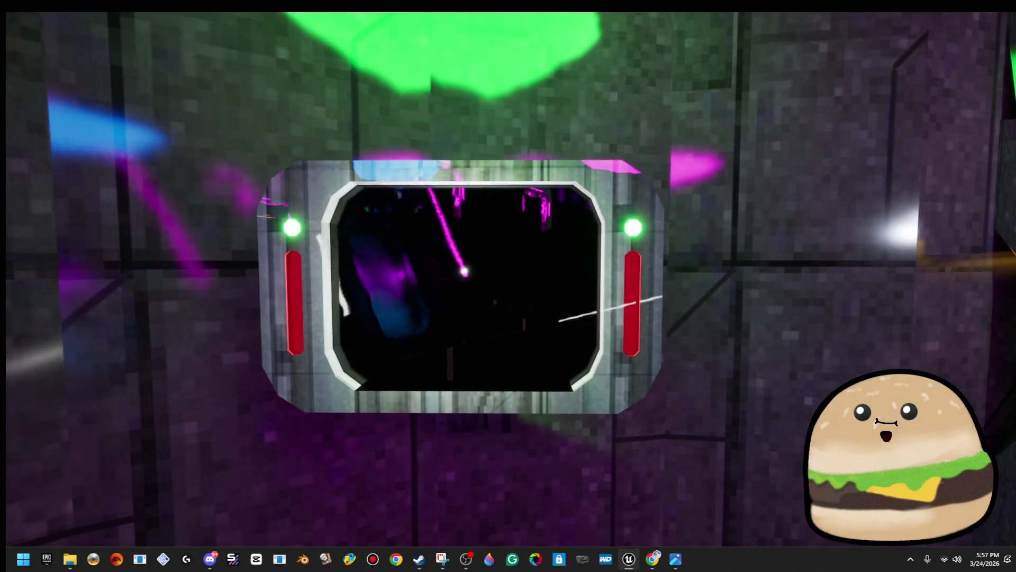
{"action": "key", "text": "e"}
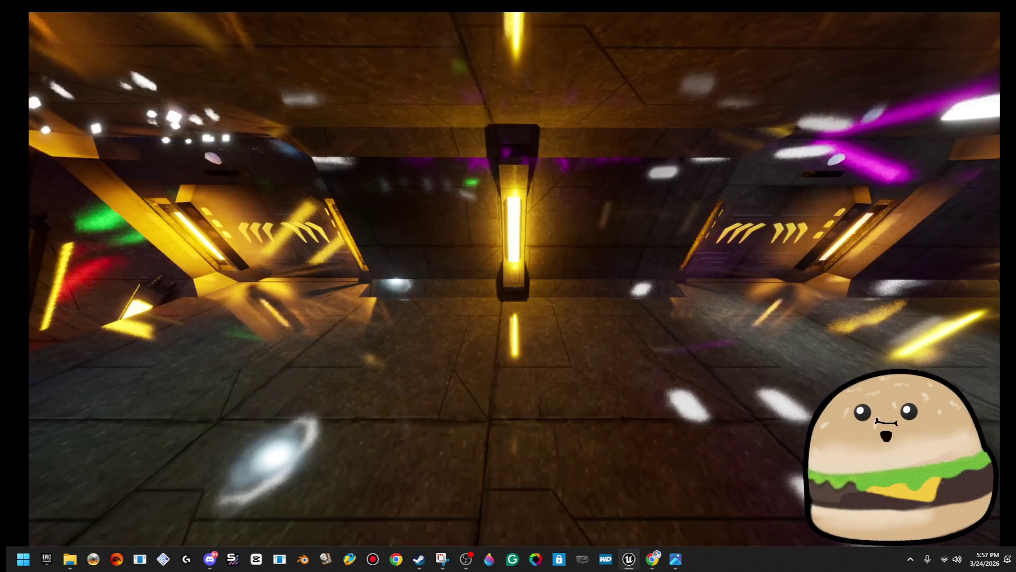
{"action": "key", "text": "e"}
{"action": "key", "text": "e"}
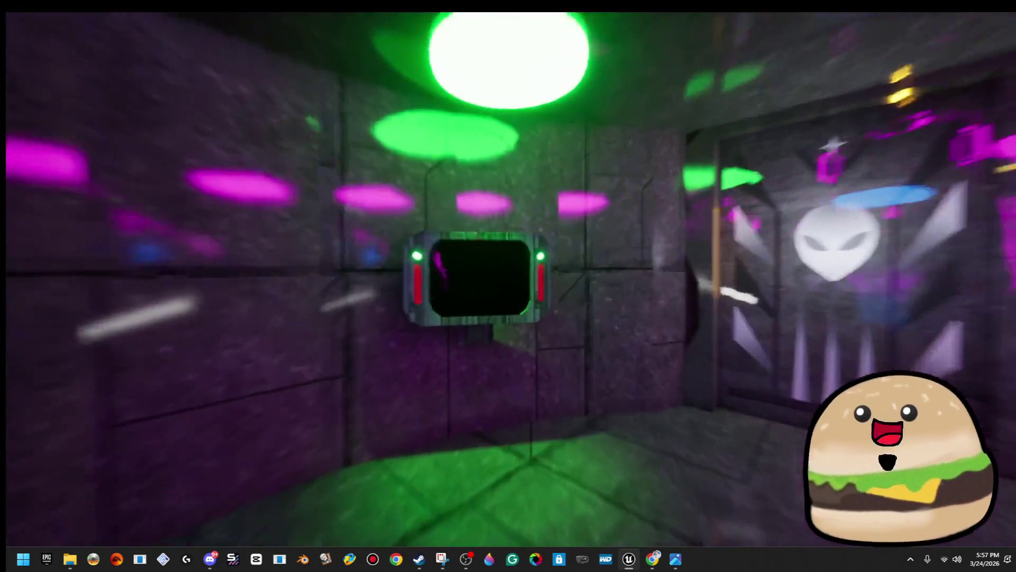
{"action": "key", "text": "Escape"}
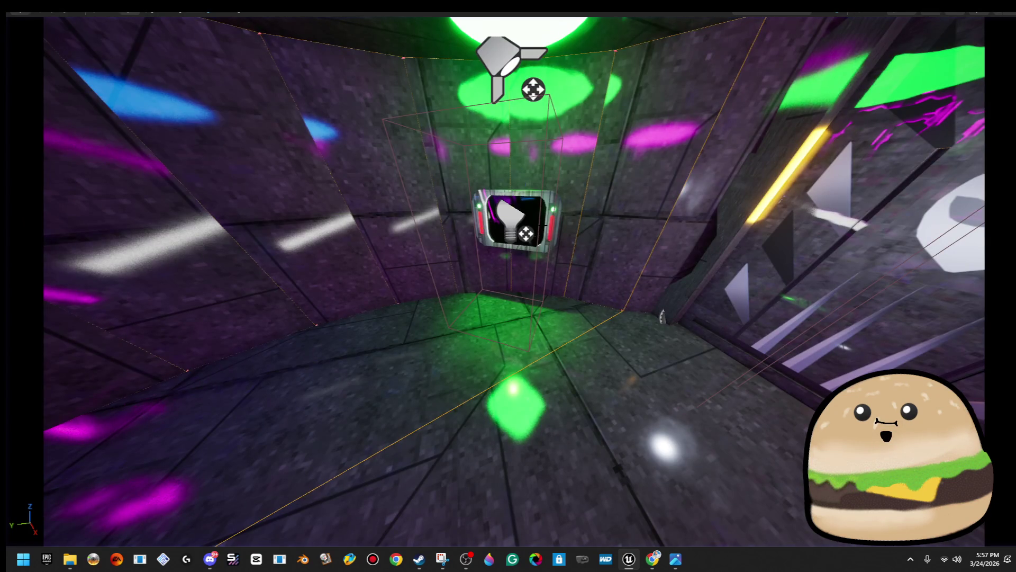
{"action": "key", "text": "F11"}
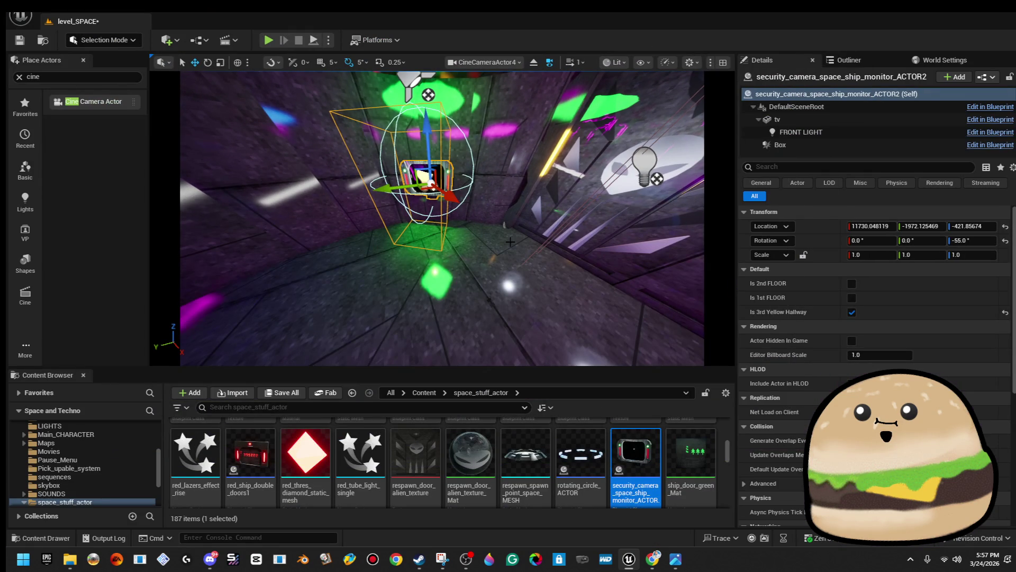
- Select the monitor's tv screen mesh and list the materials for Element 2
{"action": "scroll", "coordinate": [512, 241], "scroll_direction": "up", "scroll_amount": 3}
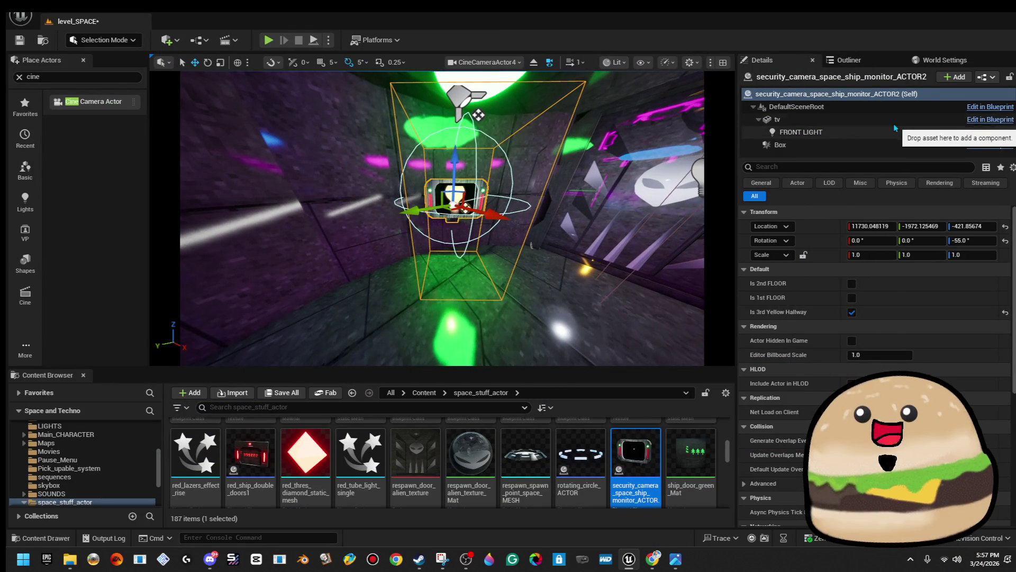
{"action": "left_click", "coordinate": [891, 121]}
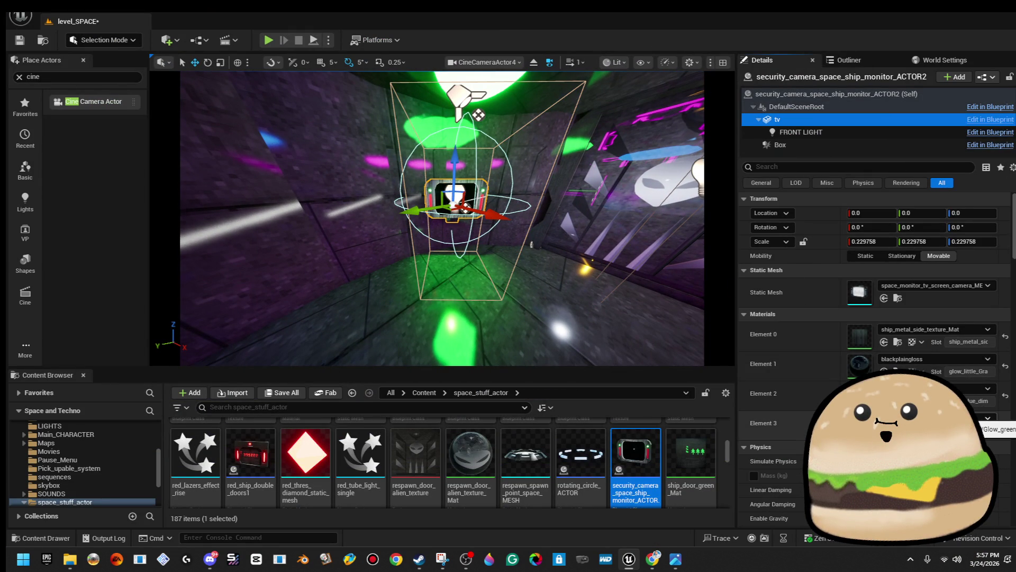
{"action": "left_click", "coordinate": [988, 388]}
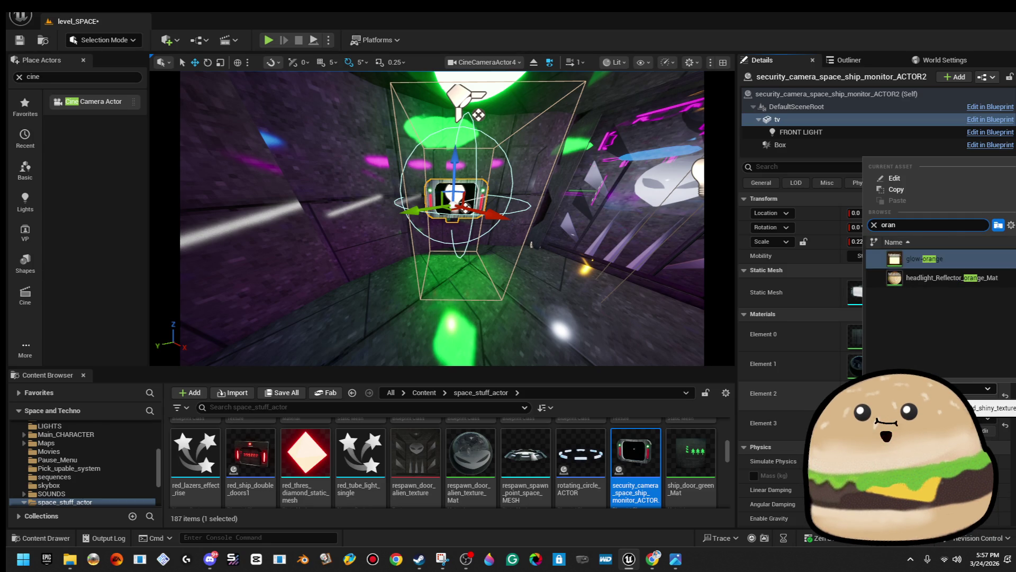
- Apply glow-orange to the monitor's Element 2 and turn the view toward the far door
{"action": "key", "text": "Return"}
{"action": "left_click_drag", "start_coordinate": [627, 166], "coordinate": [672, 169]}
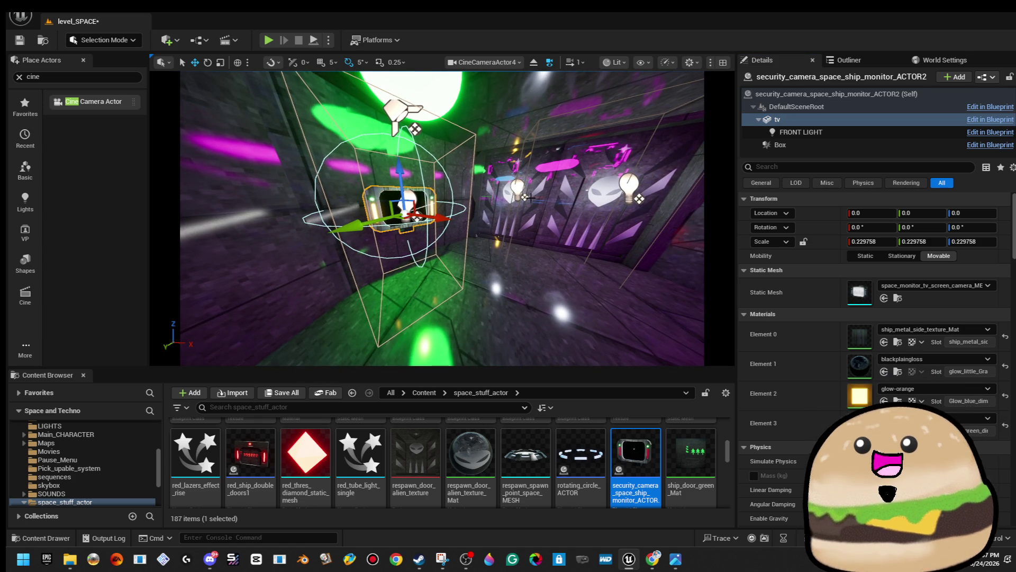
{"action": "left_click_drag", "start_coordinate": [530, 197], "coordinate": [561, 200]}
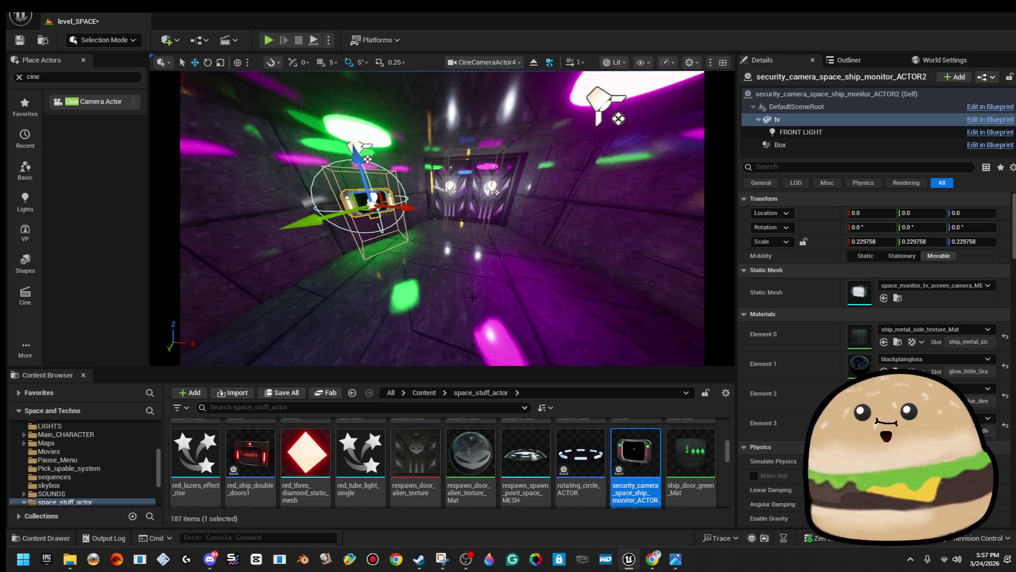
- Play from that spot, walk toward the wall monitor, then stop the session
{"action": "right_click", "coordinate": [473, 194]}
{"action": "left_click", "coordinate": [534, 534]}
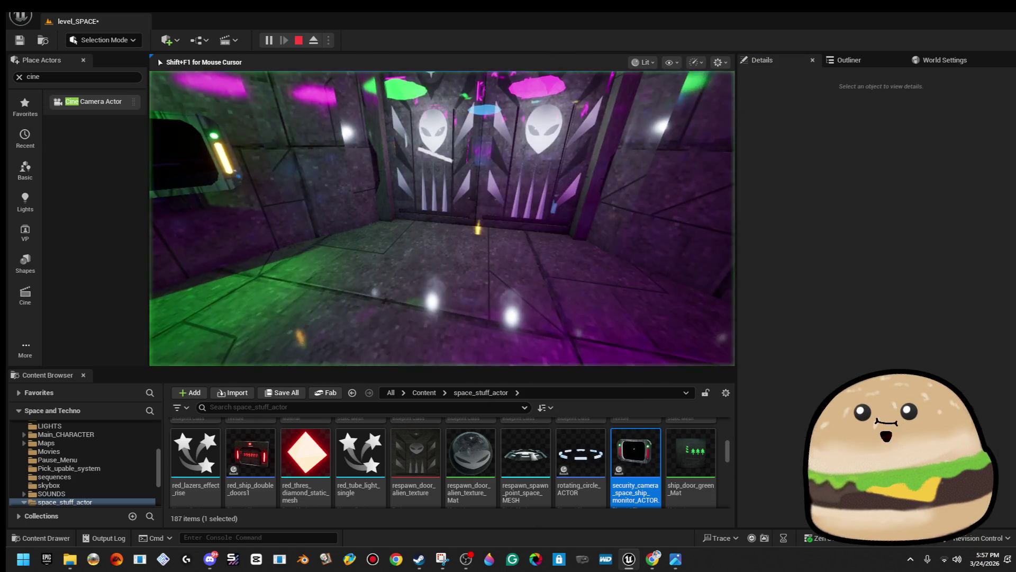
{"action": "key", "text": "w"}
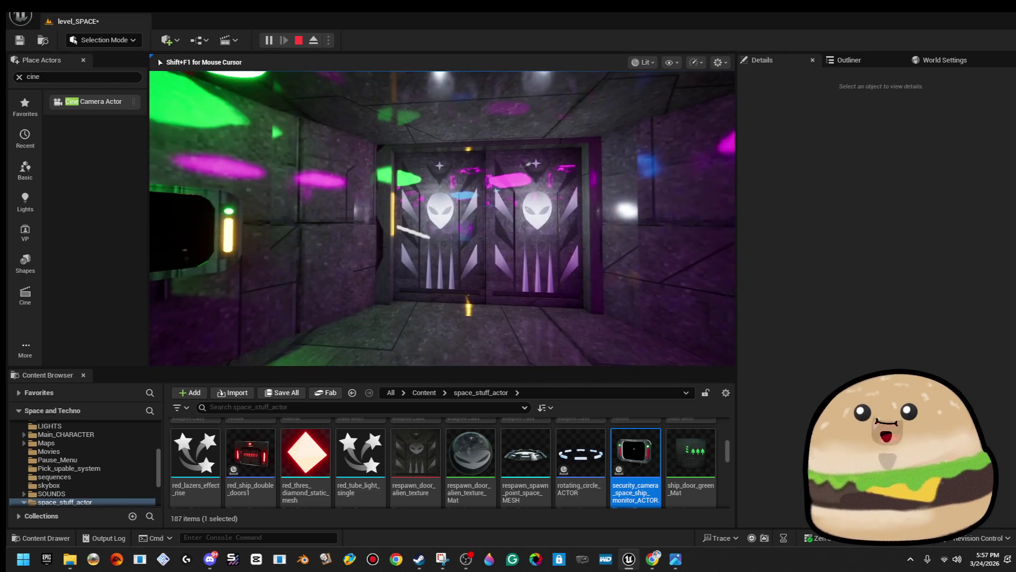
{"action": "key", "text": "Escape"}
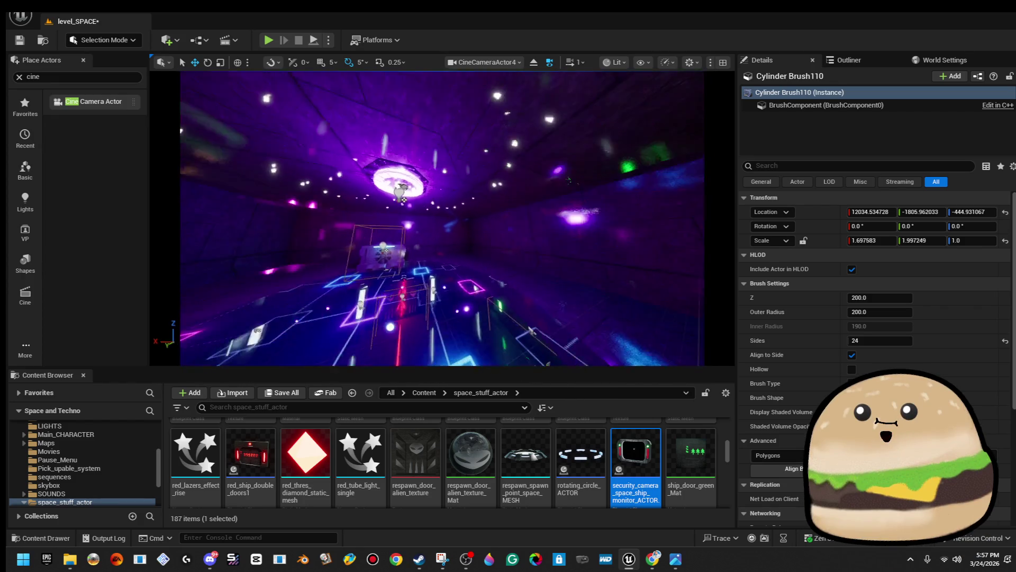
- Delete spiral_LIGHT_ACTOR8 from the corridor
{"action": "left_click", "coordinate": [217, 347]}
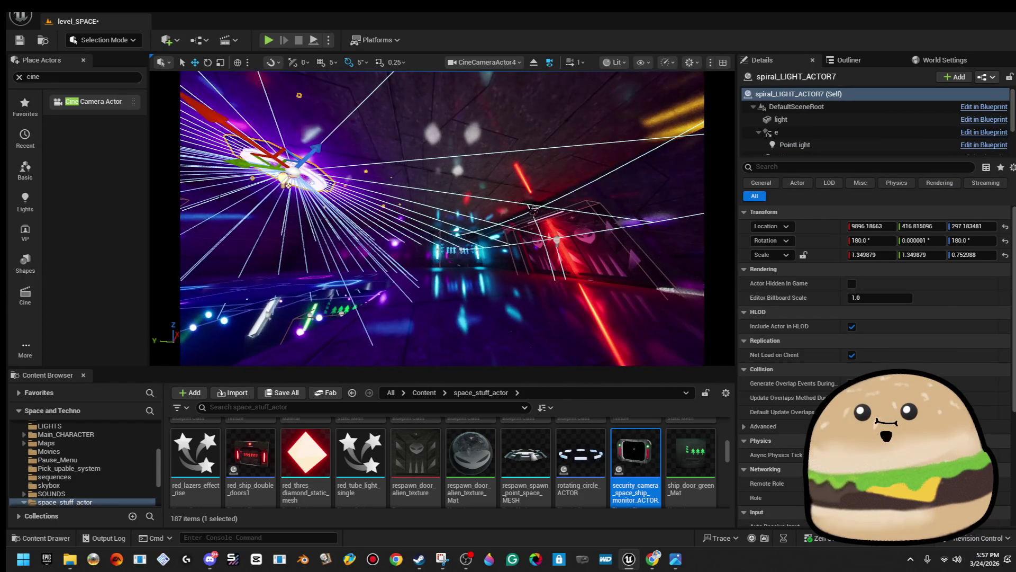
{"action": "left_click", "coordinate": [285, 182]}
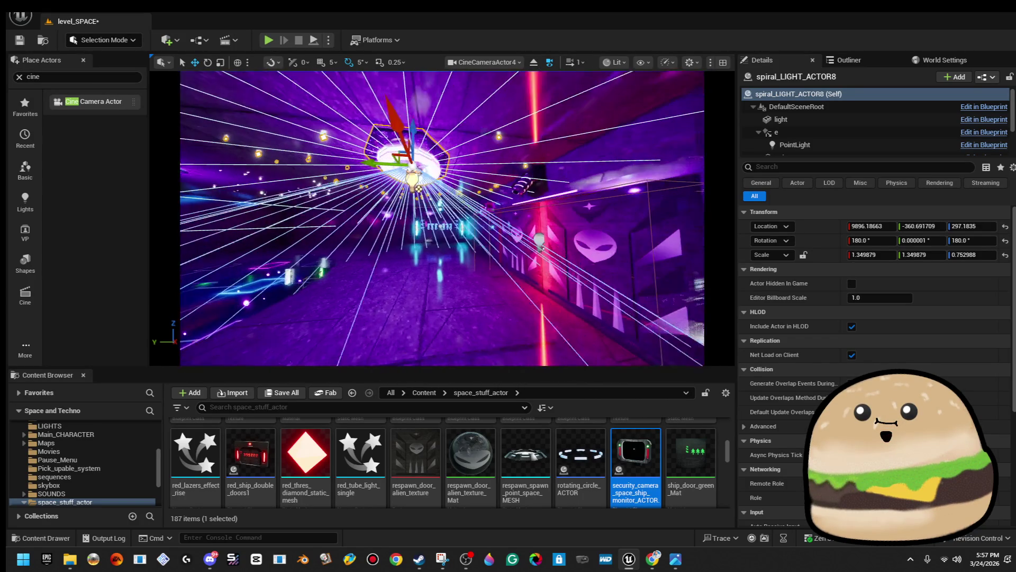
{"action": "key", "text": "Delete"}
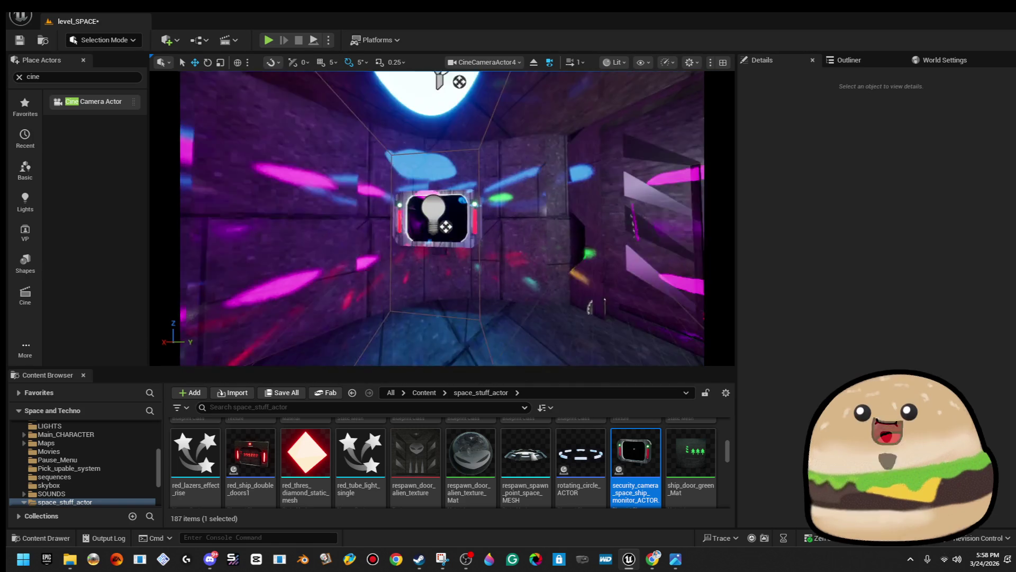
- Set the security monitor tv component's Element 3 material to Glow_blue_dim
{"action": "left_click", "coordinate": [426, 226]}
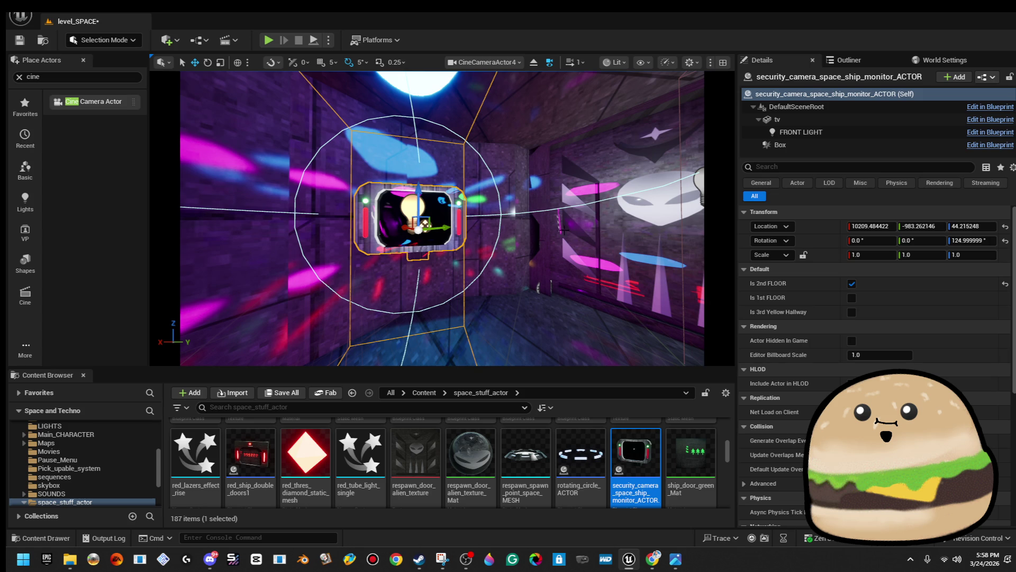
{"action": "left_click", "coordinate": [903, 133]}
{"action": "left_click", "coordinate": [777, 119]}
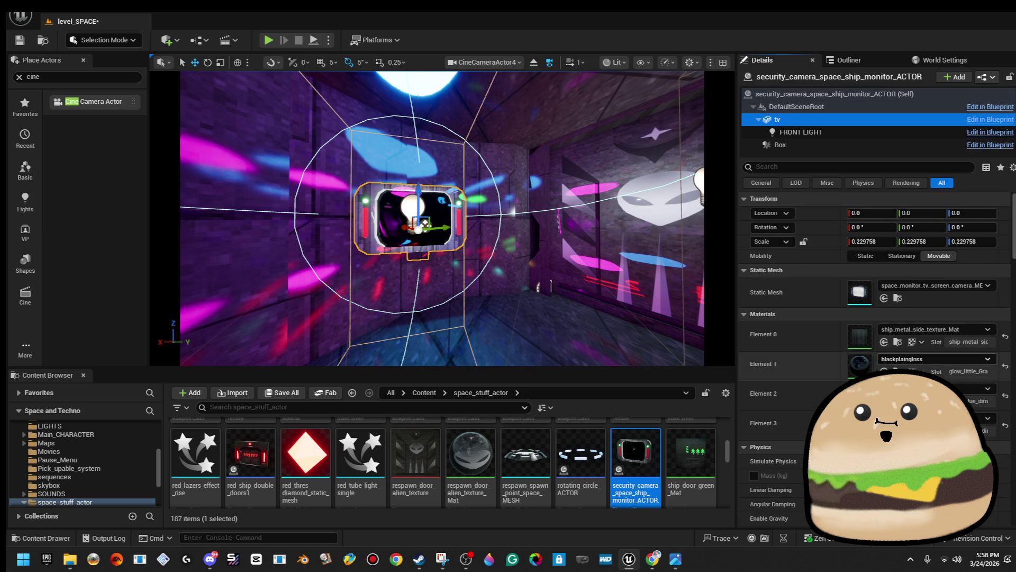
{"action": "left_click", "coordinate": [986, 418]}
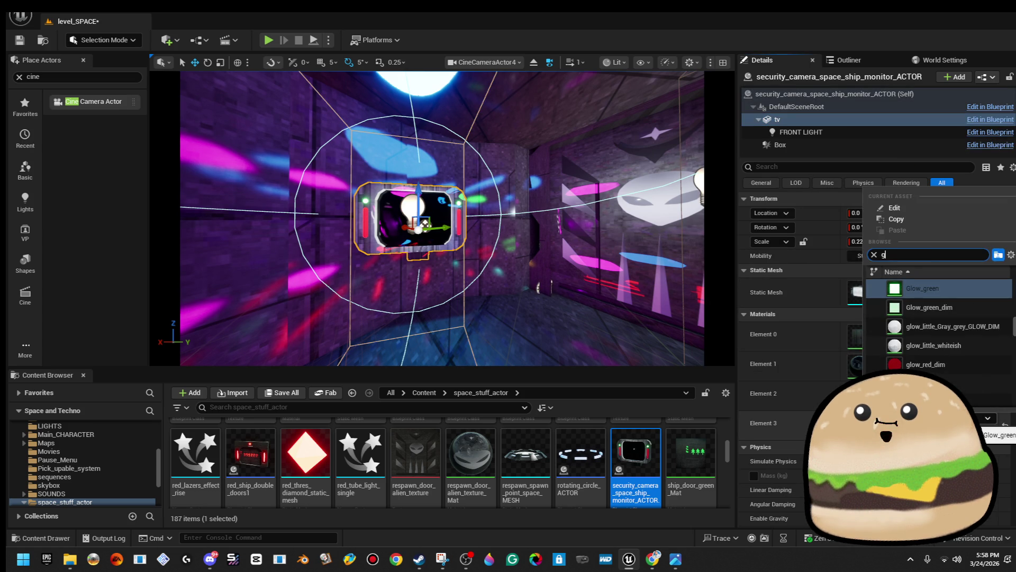
{"action": "type", "text": "low blu"}
{"action": "left_click", "coordinate": [922, 307]}
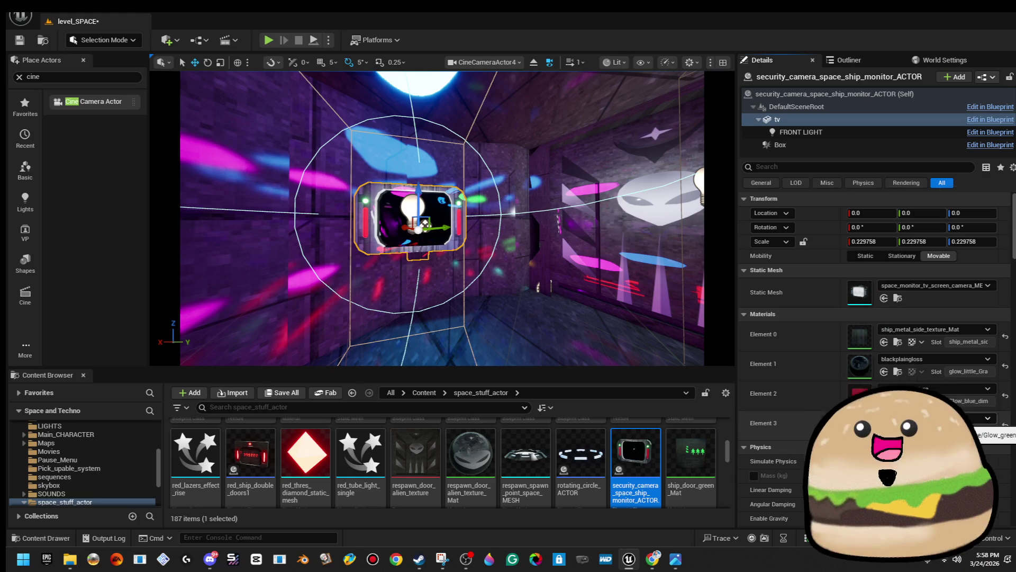
{"action": "left_click", "coordinate": [986, 418]}
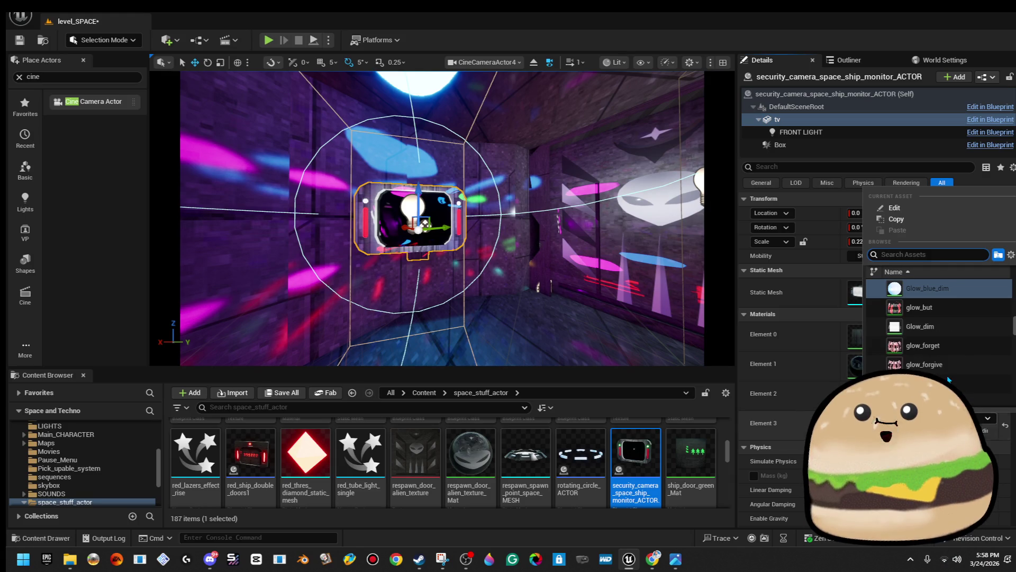
{"action": "scroll", "coordinate": [958, 348], "scroll_direction": "up", "scroll_amount": 1}
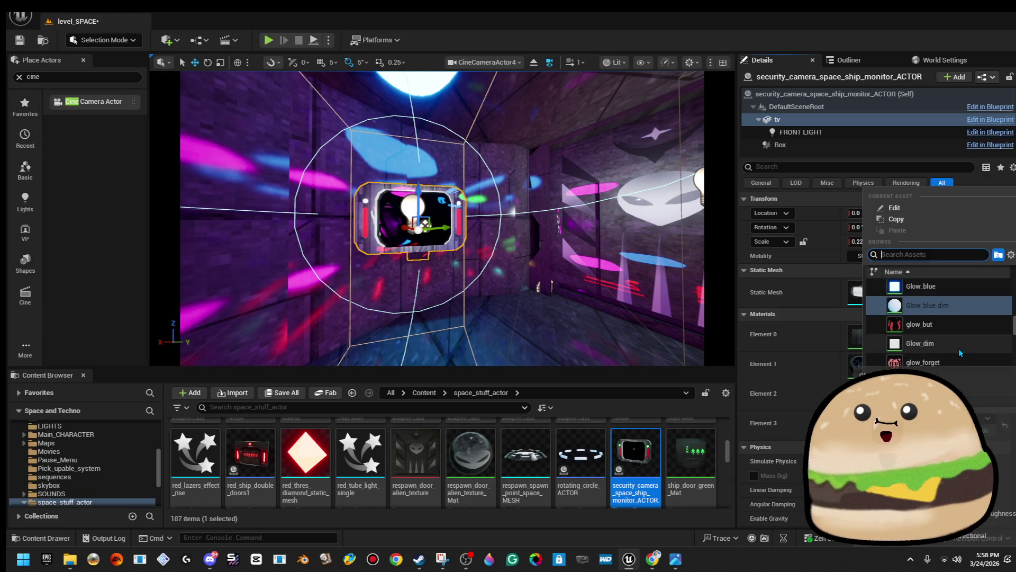
{"action": "left_click", "coordinate": [962, 292]}
- Assign a violet glow material to the monitor's Element 2
{"action": "left_click", "coordinate": [942, 389]}
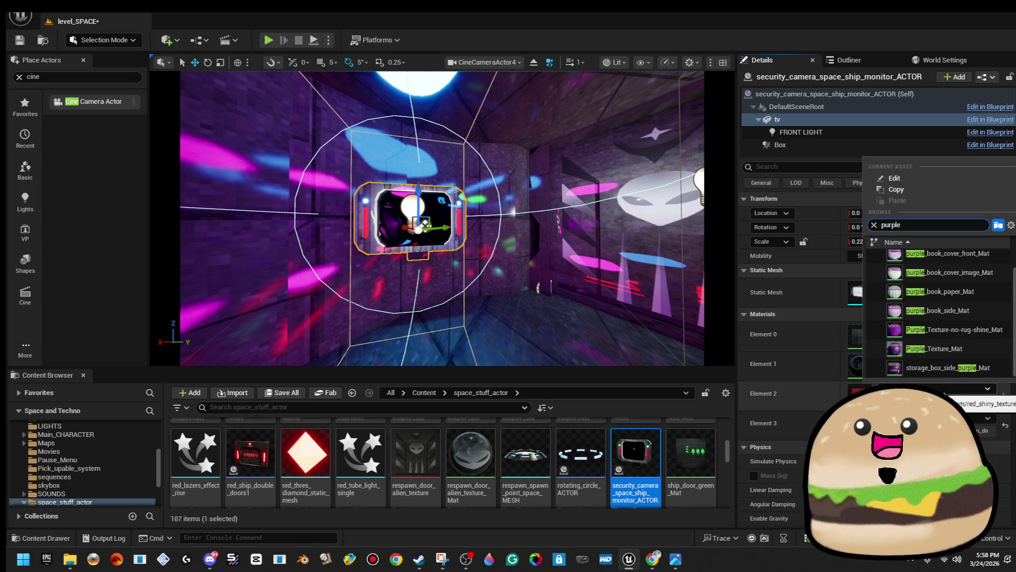
{"action": "key", "text": "ctrl+a"}
{"action": "type", "text": "g"}
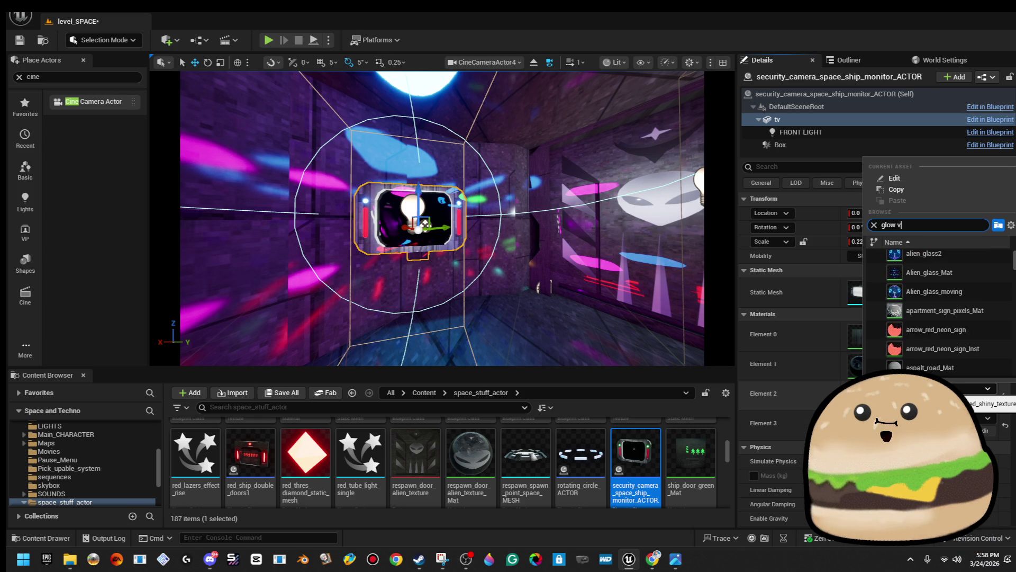
{"action": "key", "text": "Return"}
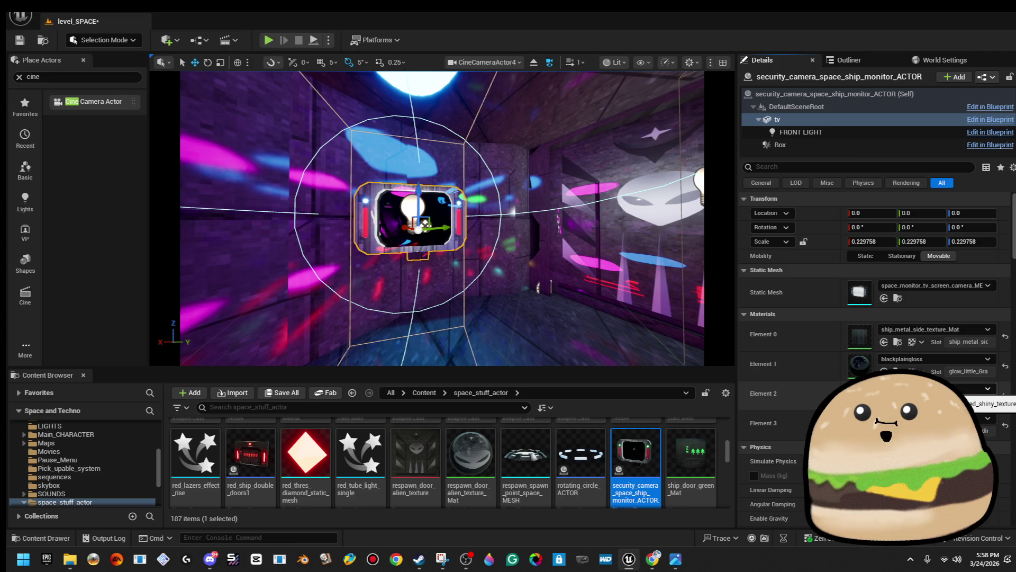
{"action": "scroll", "coordinate": [473, 286], "scroll_direction": "down", "scroll_amount": 5}
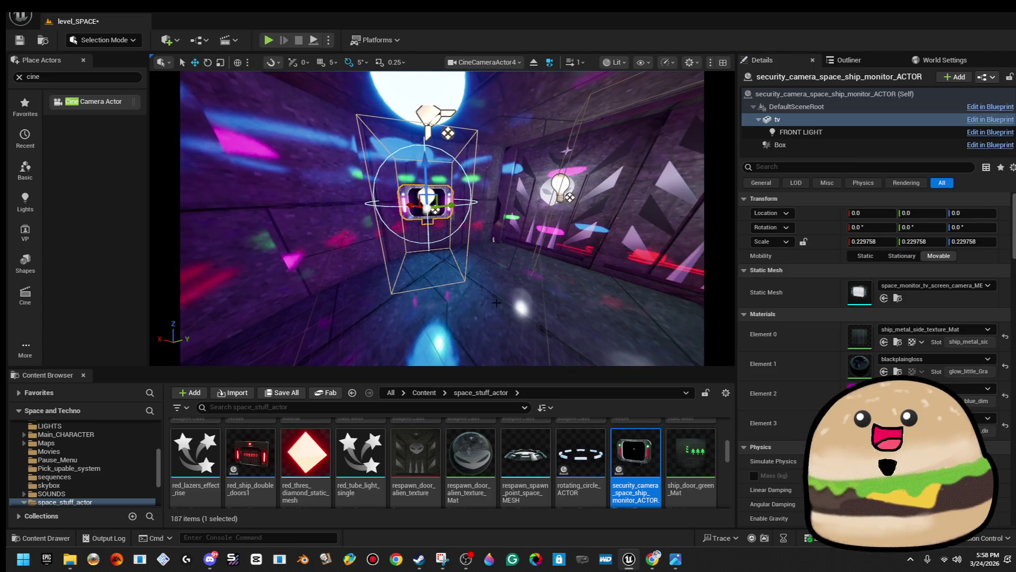
{"action": "right_click", "coordinate": [509, 286]}
{"action": "key", "text": "Escape"}
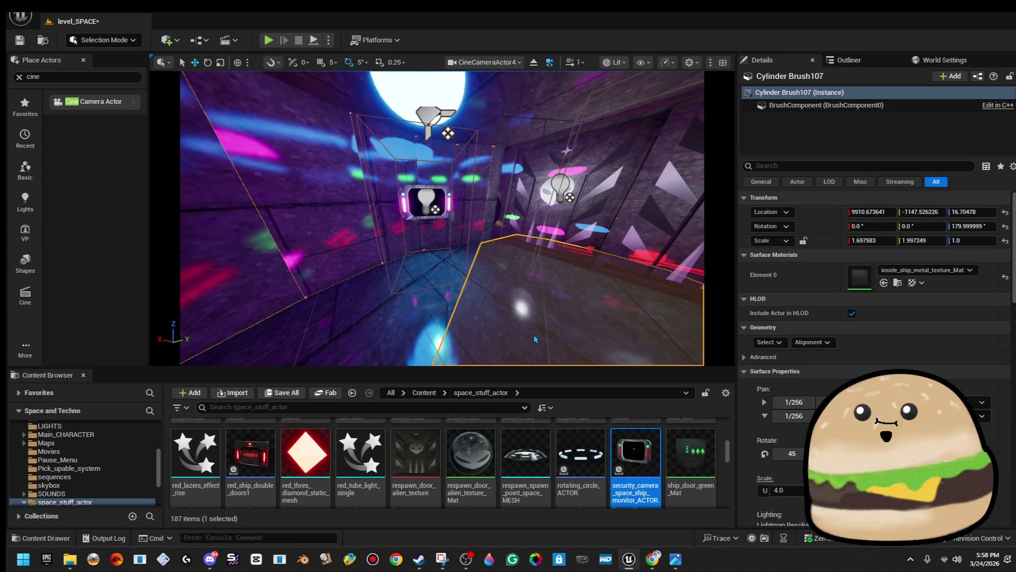
{"action": "key", "text": "alt+p"}
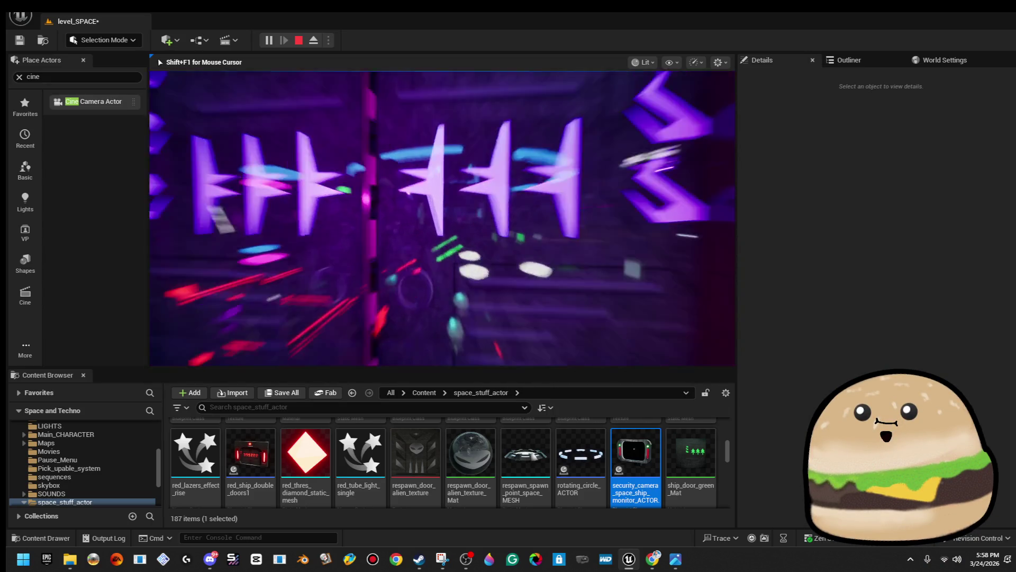
{"action": "key", "text": "Escape"}
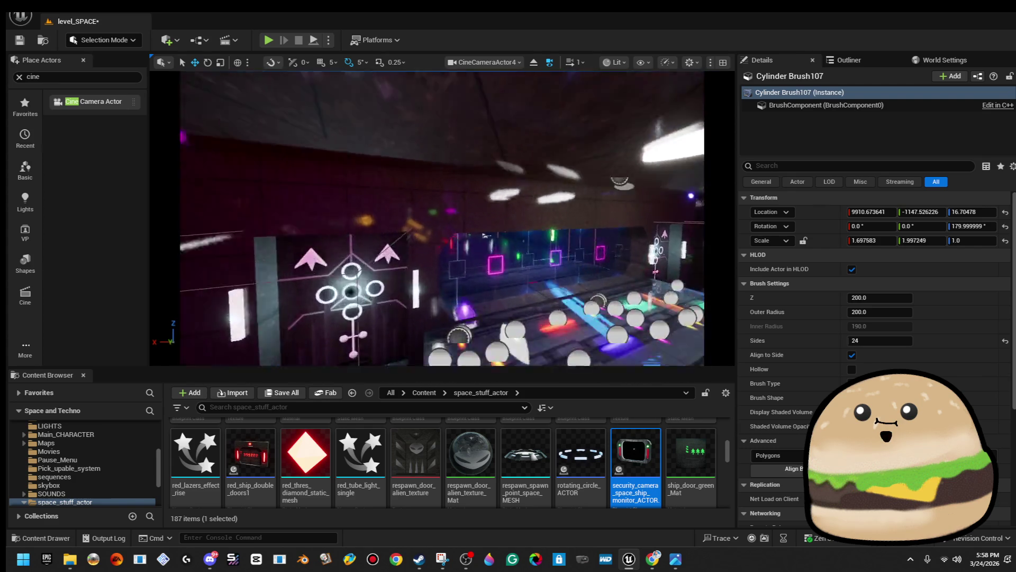
{"action": "key", "text": "f"}
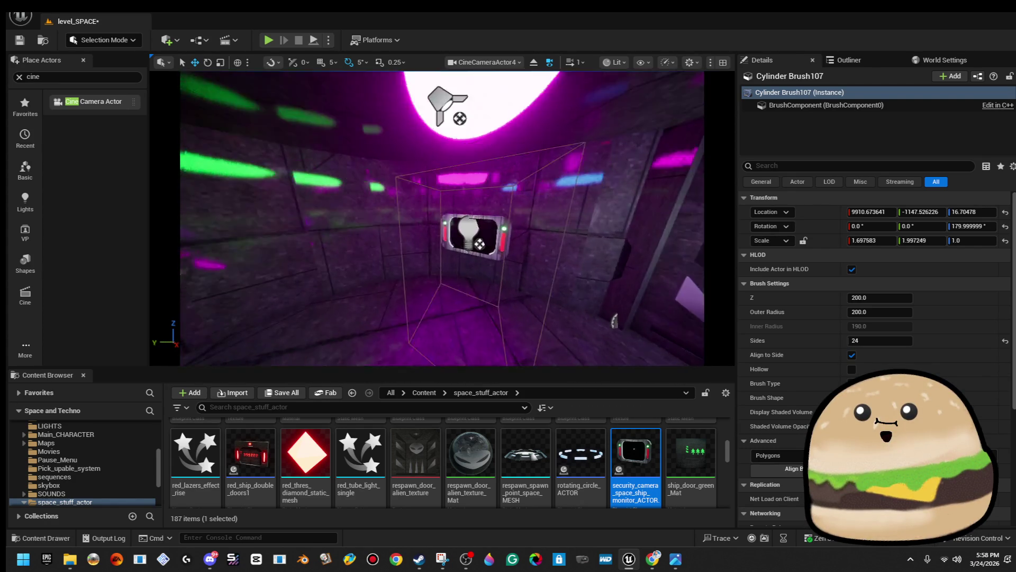
{"action": "scroll", "coordinate": [442, 218], "scroll_direction": "up", "scroll_amount": 5}
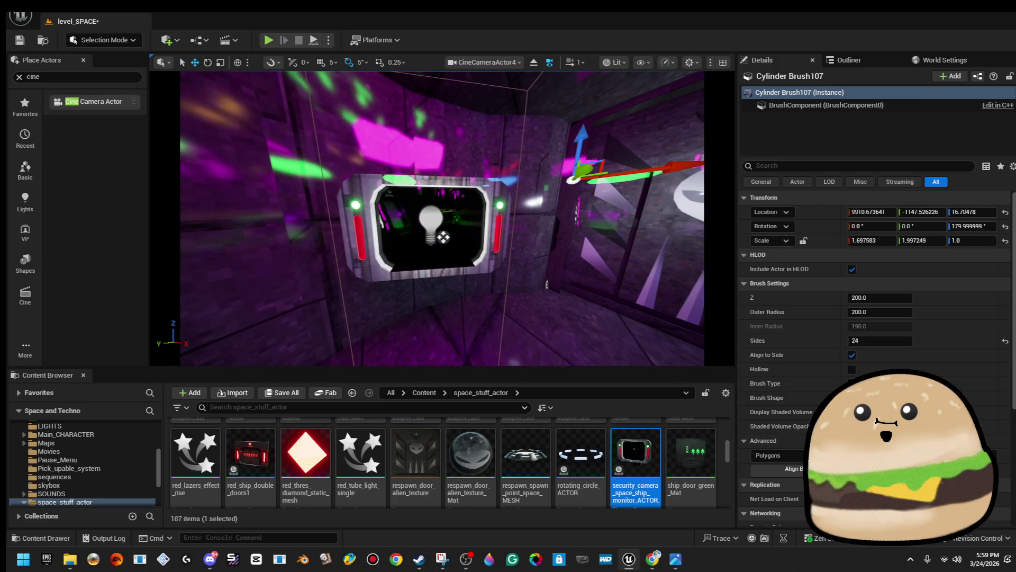
- Set the wall monitor tv component's Element 2 material to glow_little_whiteish
{"action": "left_click", "coordinate": [443, 237]}
{"action": "left_click", "coordinate": [777, 119]}
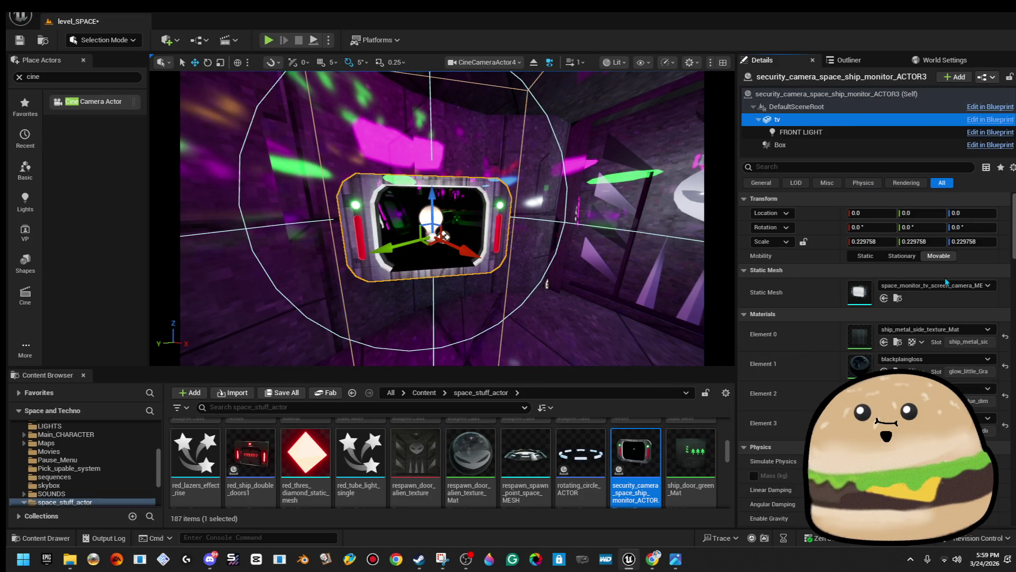
{"action": "left_click", "coordinate": [937, 389]}
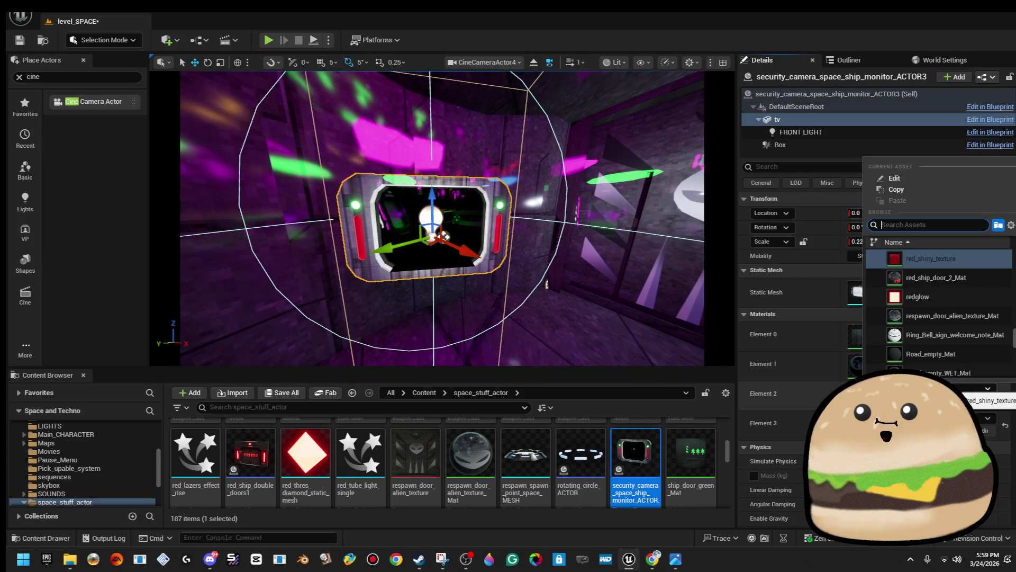
{"action": "scroll", "coordinate": [940, 312], "scroll_direction": "up", "scroll_amount": 15}
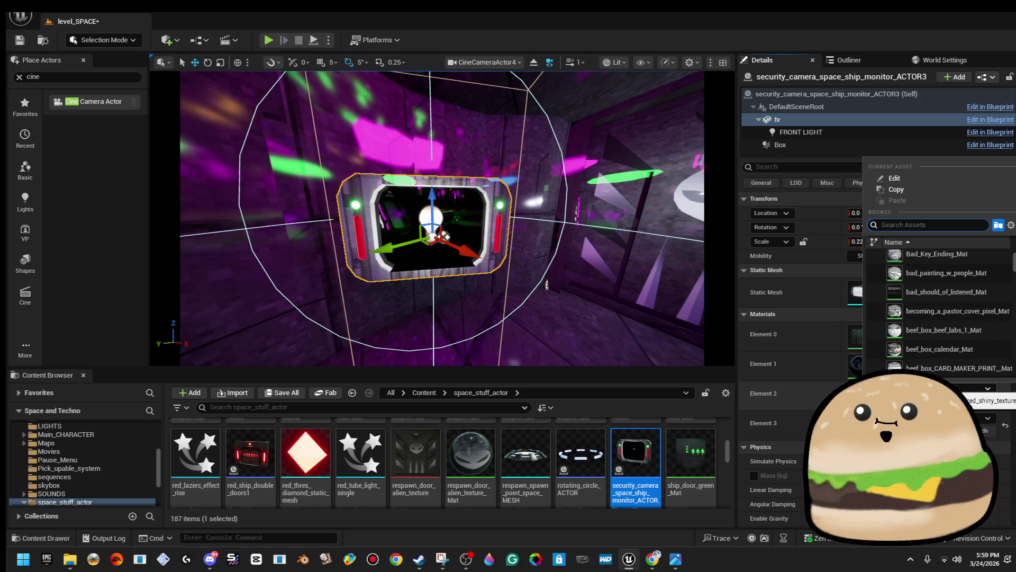
{"action": "type", "text": "whte"}
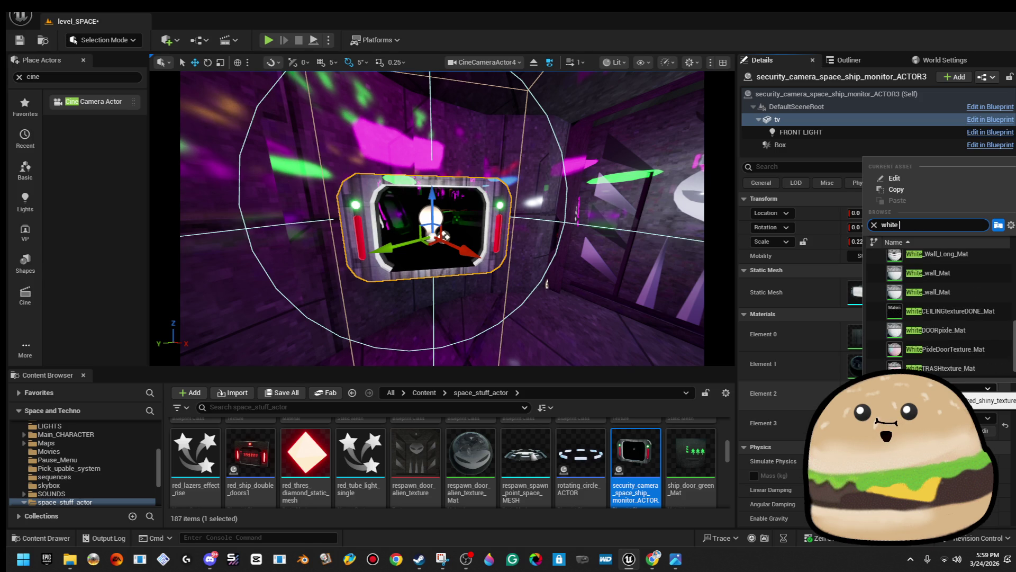
{"action": "type", "text": " dim"}
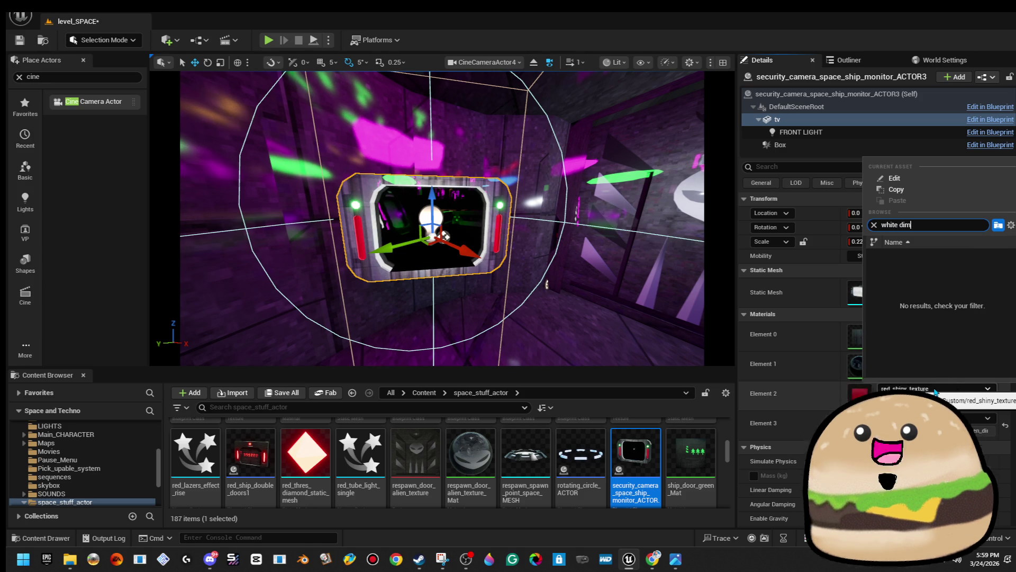
{"action": "key", "text": "BackSpace"}
{"action": "key", "text": "BackSpace"}
{"action": "key", "text": "BackSpace"}
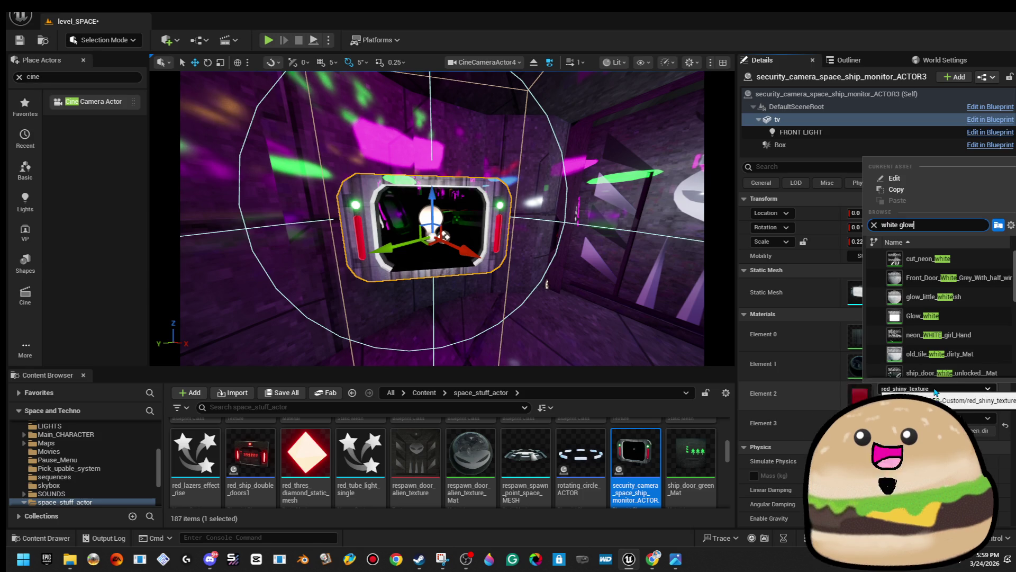
{"action": "type", "text": "low"}
{"action": "key", "text": "Up"}
{"action": "key", "text": "Return"}
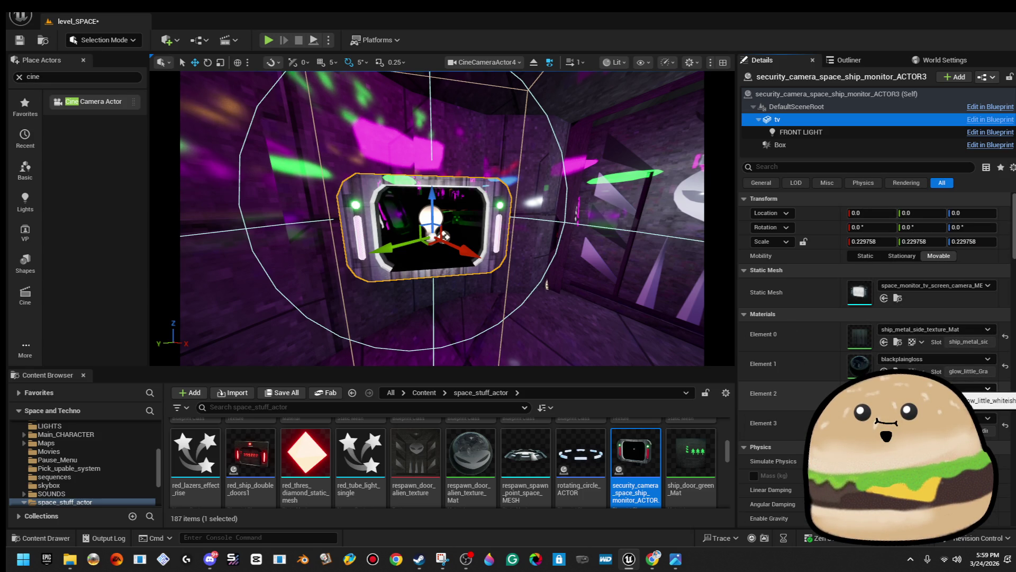
- Give Element 3 the magenta glow material and save level_SPACE
{"action": "left_click", "coordinate": [979, 418]}
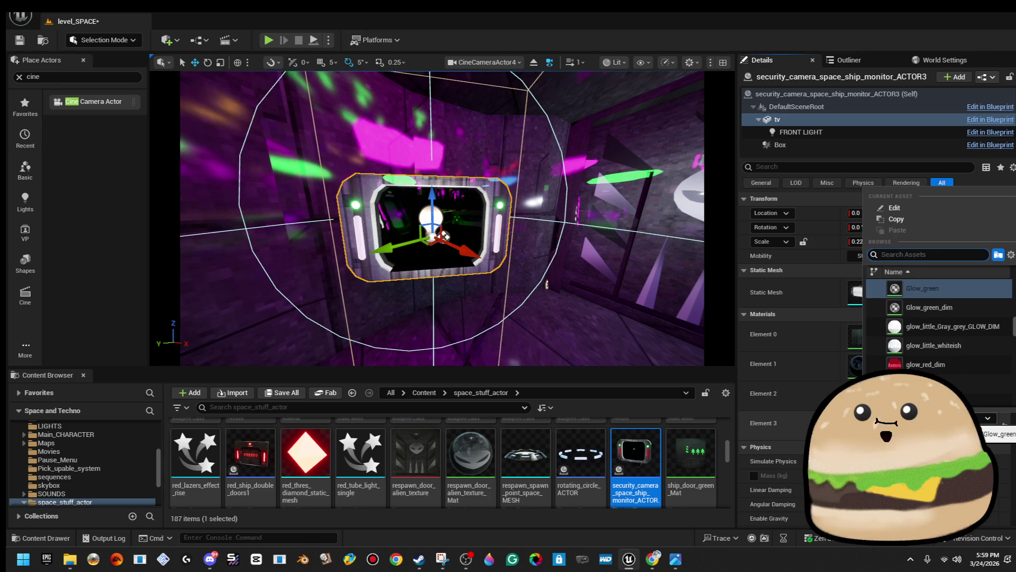
{"action": "key", "text": "Down"}
{"action": "key", "text": "Down"}
{"action": "key", "text": "Down"}
{"action": "key", "text": "Return"}
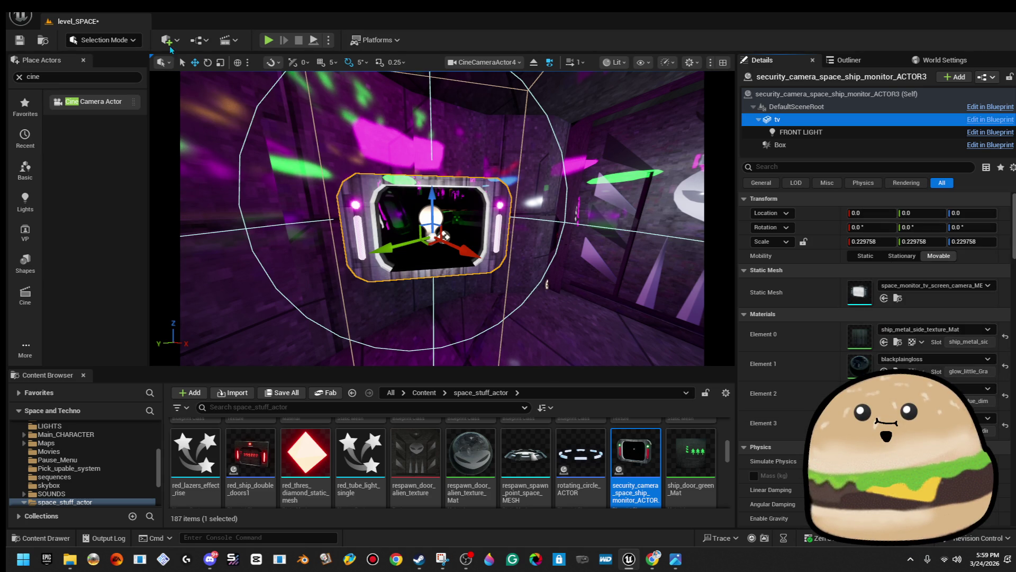
{"action": "left_click", "coordinate": [25, 51]}
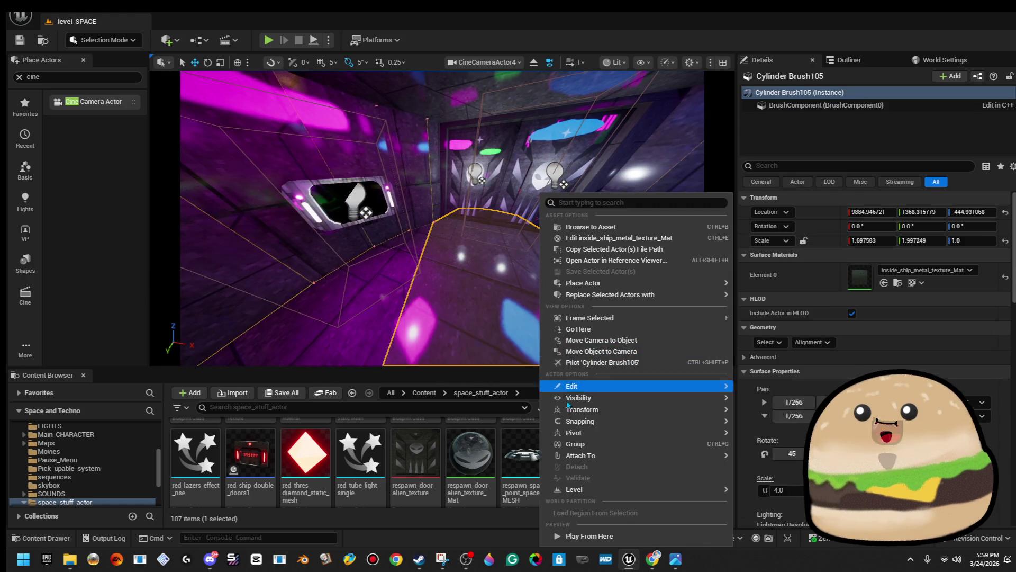
- Play-test the level from a floor spot, then open the monitor actor's Blueprint for editing
{"action": "right_click", "coordinate": [542, 249]}
{"action": "left_click", "coordinate": [612, 537]}
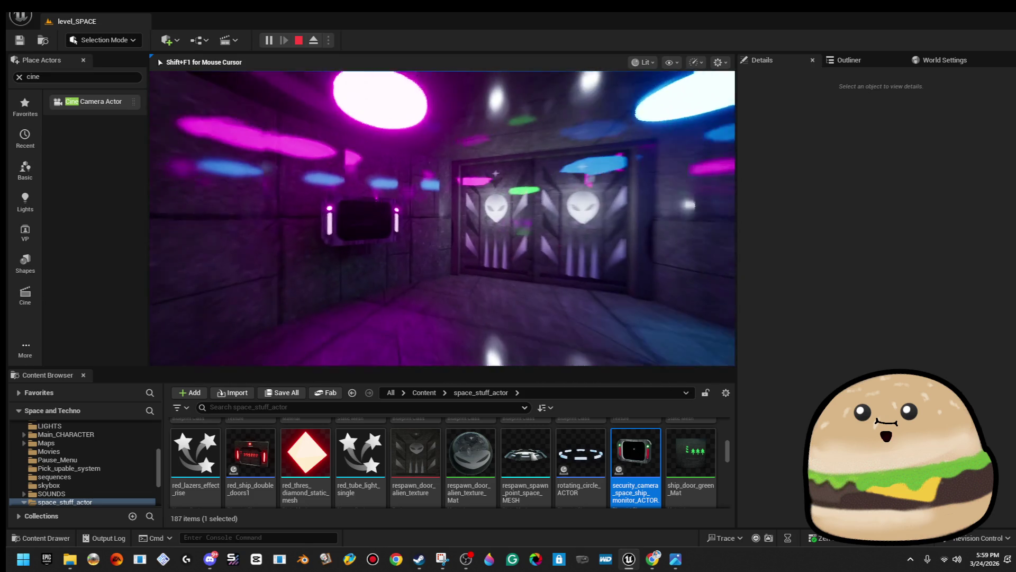
{"action": "key", "text": "Escape"}
{"action": "right_click", "coordinate": [351, 199]}
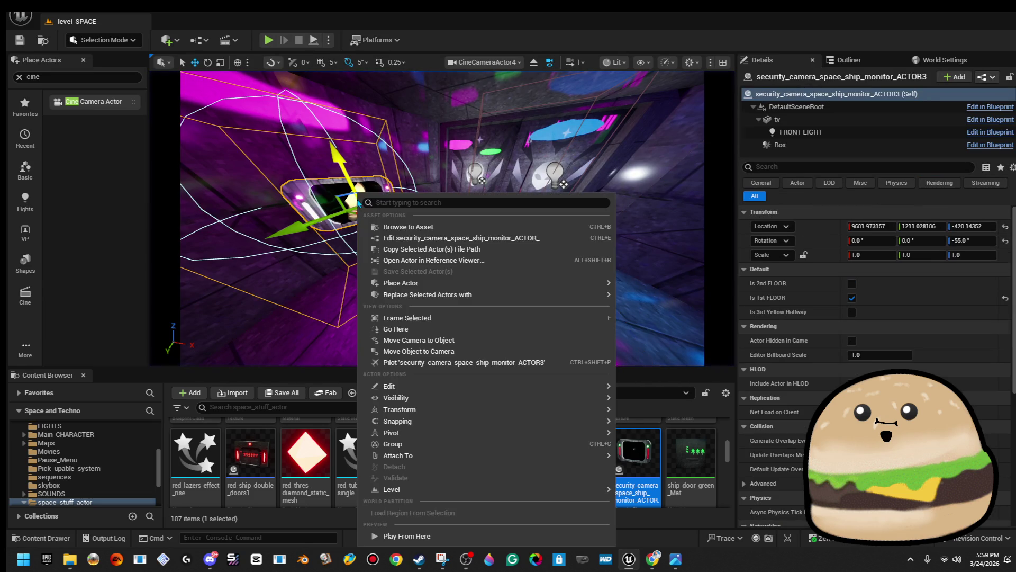
{"action": "left_click", "coordinate": [418, 238]}
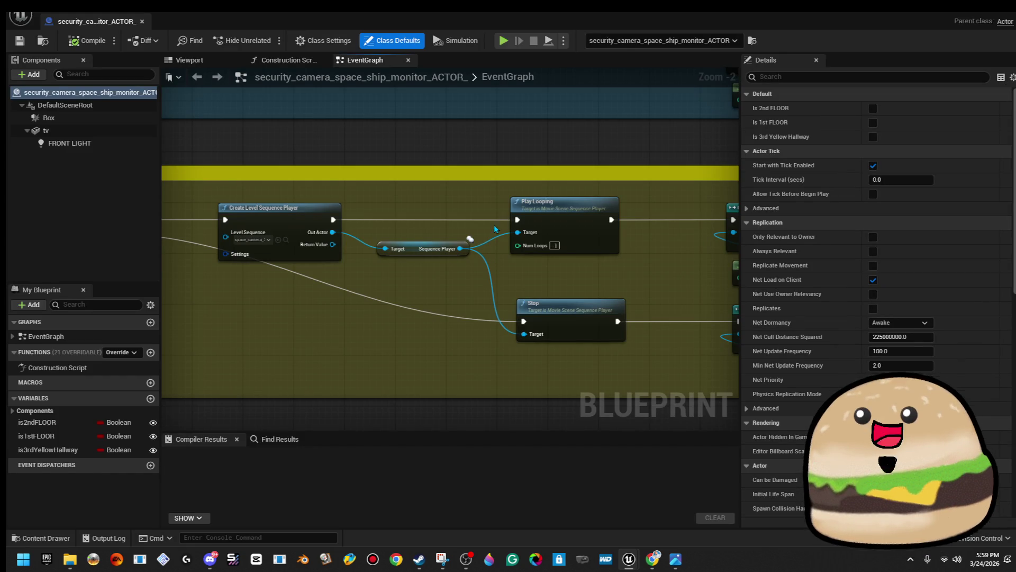
- Compile the security_camera_space_ship_monitor_ACTOR_ blueprint, review its EventGraph, and return to level_SPACE
{"action": "left_click", "coordinate": [93, 47]}
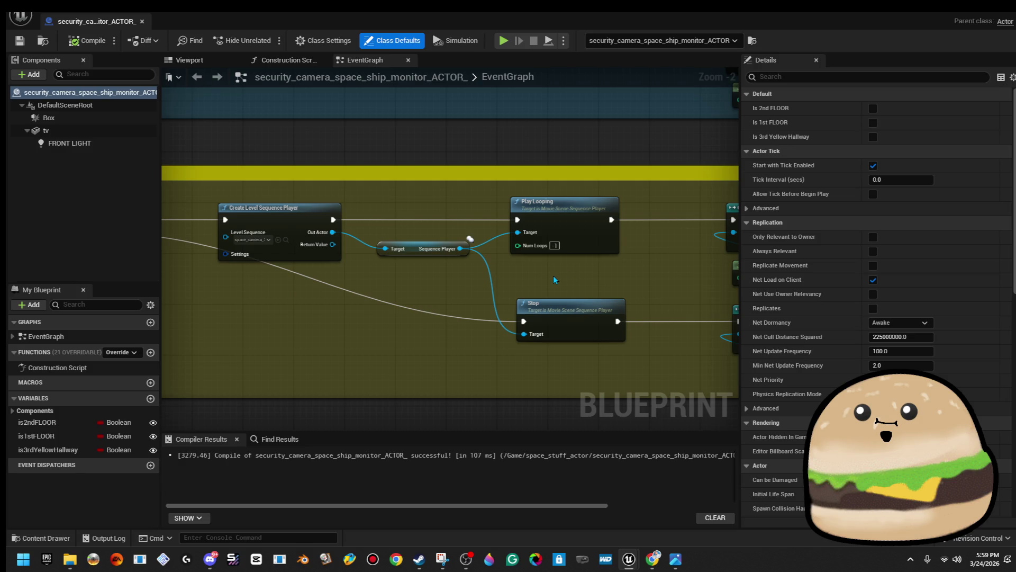
{"action": "scroll", "coordinate": [512, 285], "scroll_direction": "down", "scroll_amount": 4}
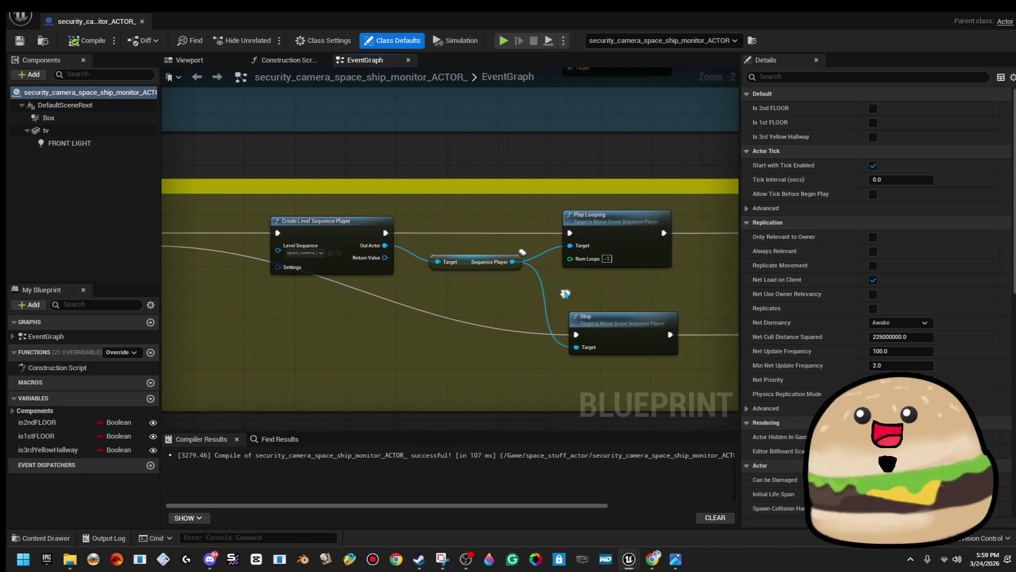
{"action": "left_click_drag", "start_coordinate": [555, 297], "coordinate": [320, 292]}
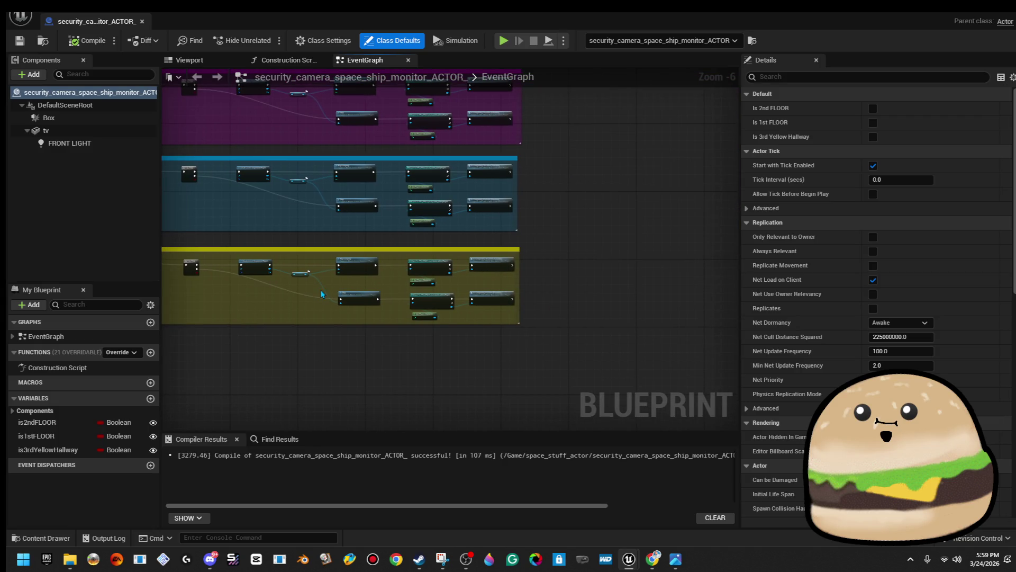
{"action": "left_click_drag", "start_coordinate": [533, 237], "coordinate": [456, 285]}
{"action": "key", "text": "alt+Tab"}
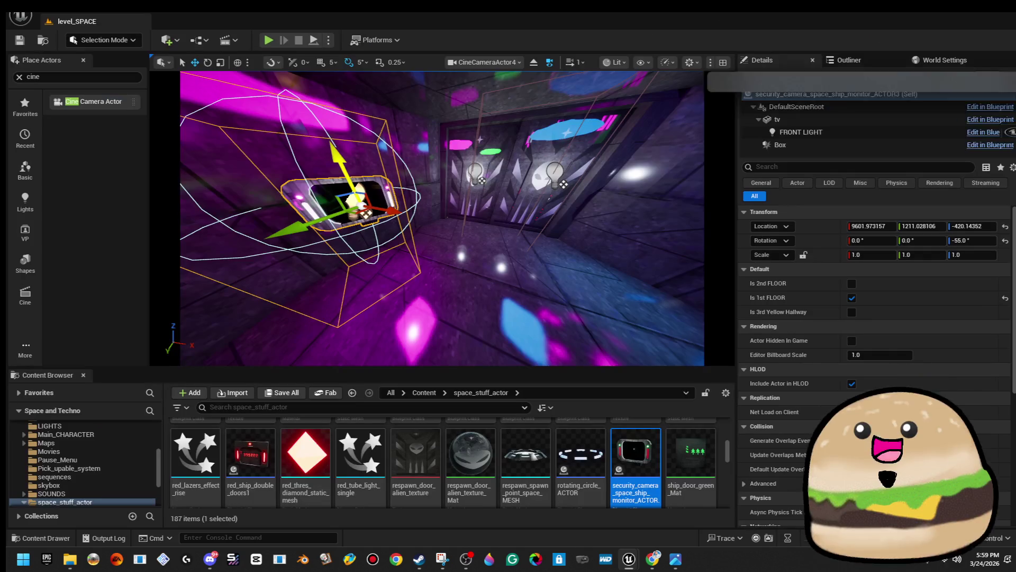
- Reopen the monitor blueprint, then run and stop a quick play-test from a floor brush
{"action": "double_click", "coordinate": [835, 147]}
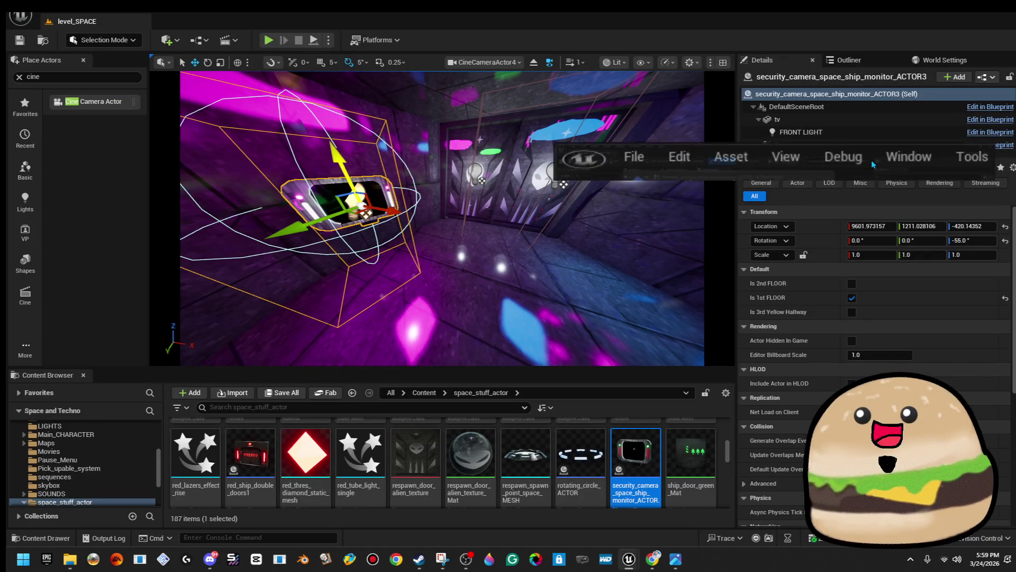
{"action": "key", "text": "alt+Tab"}
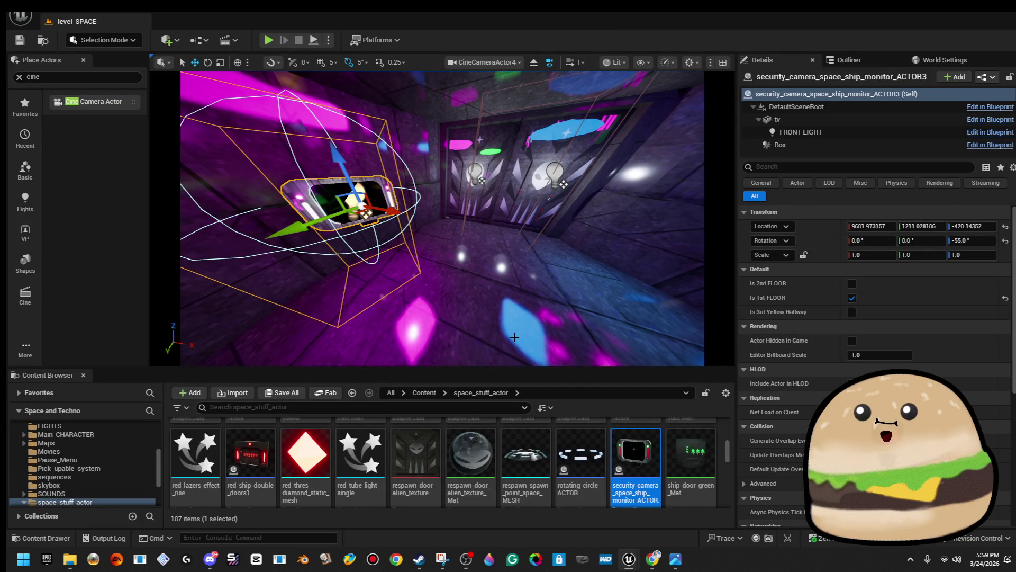
{"action": "right_click", "coordinate": [516, 333]}
{"action": "left_click", "coordinate": [608, 536]}
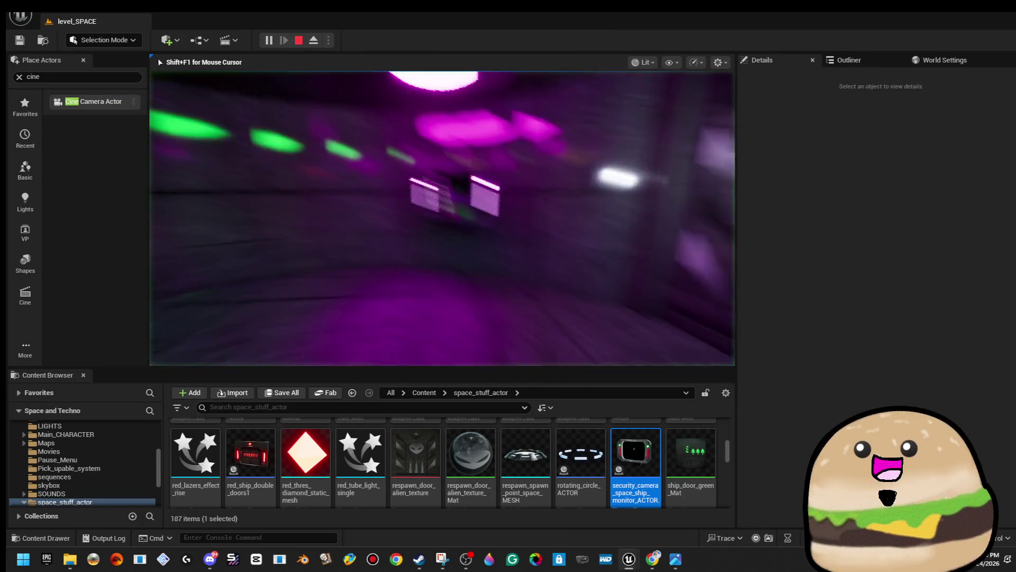
{"action": "key", "text": "Escape"}
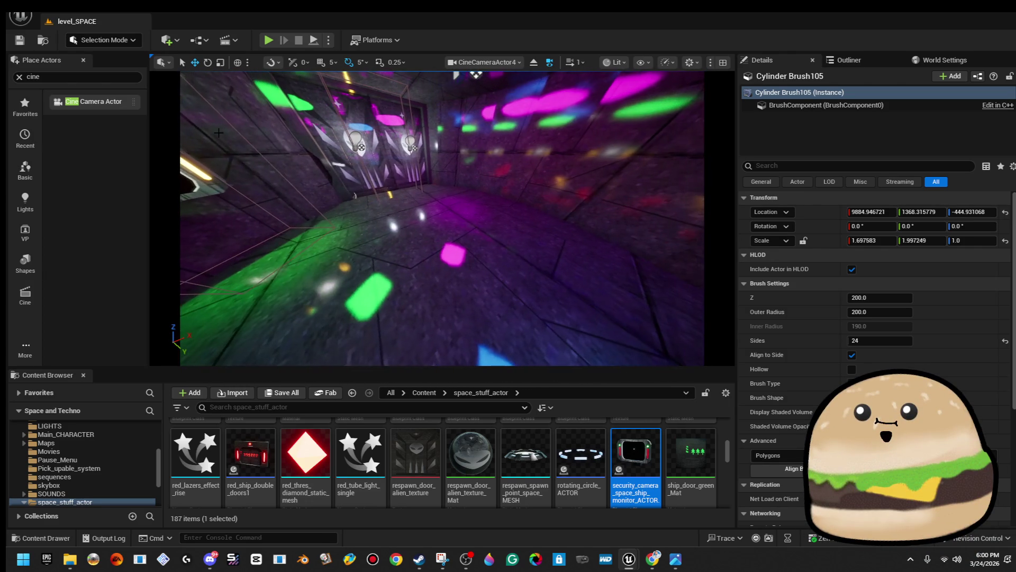
- Start Play From Here on the hallway floor cylinder brush
{"action": "right_click", "coordinate": [276, 165]}
{"action": "key", "text": "Escape"}
{"action": "right_click", "coordinate": [528, 297]}
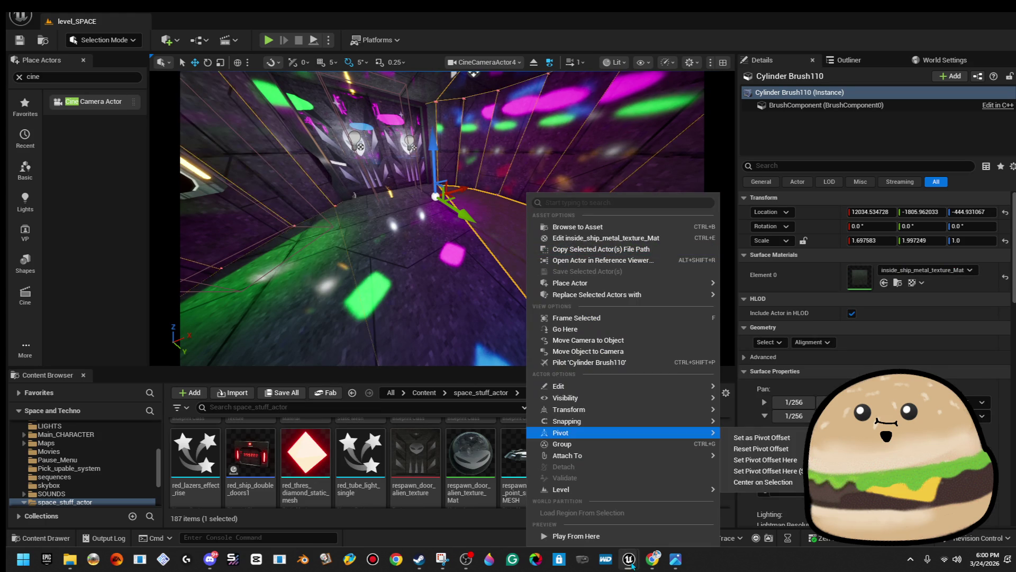
{"action": "left_click", "coordinate": [615, 541]}
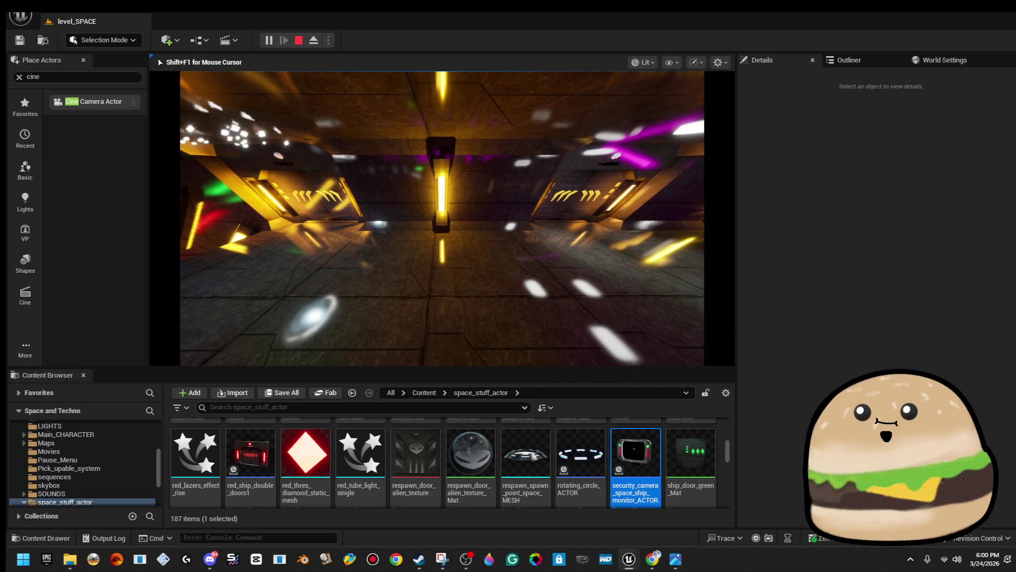
- Snip the full-screen corridor game view, then stop play and minimize to the desktop
{"action": "key", "text": "F11"}
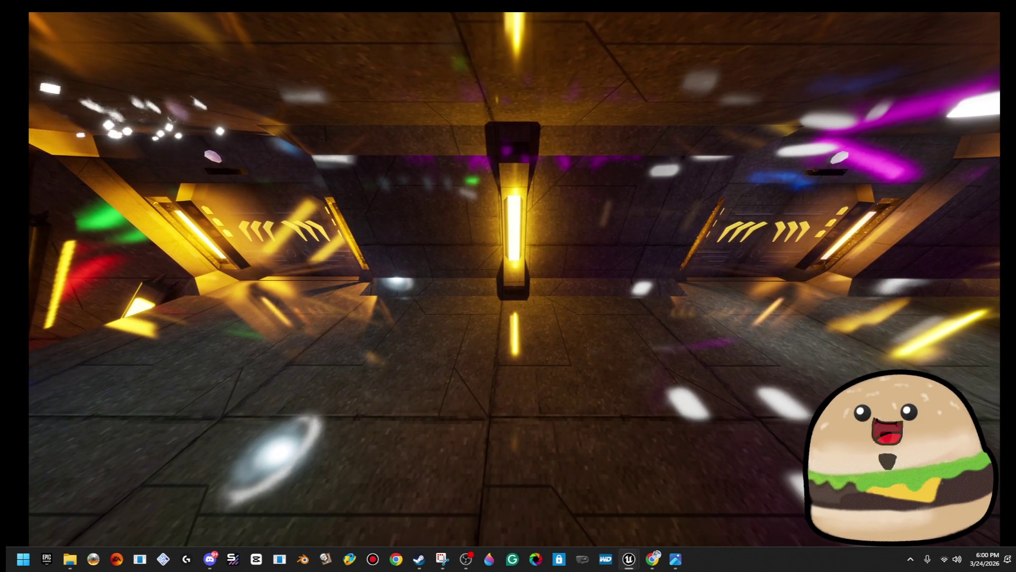
{"action": "key", "text": "super+shift+s"}
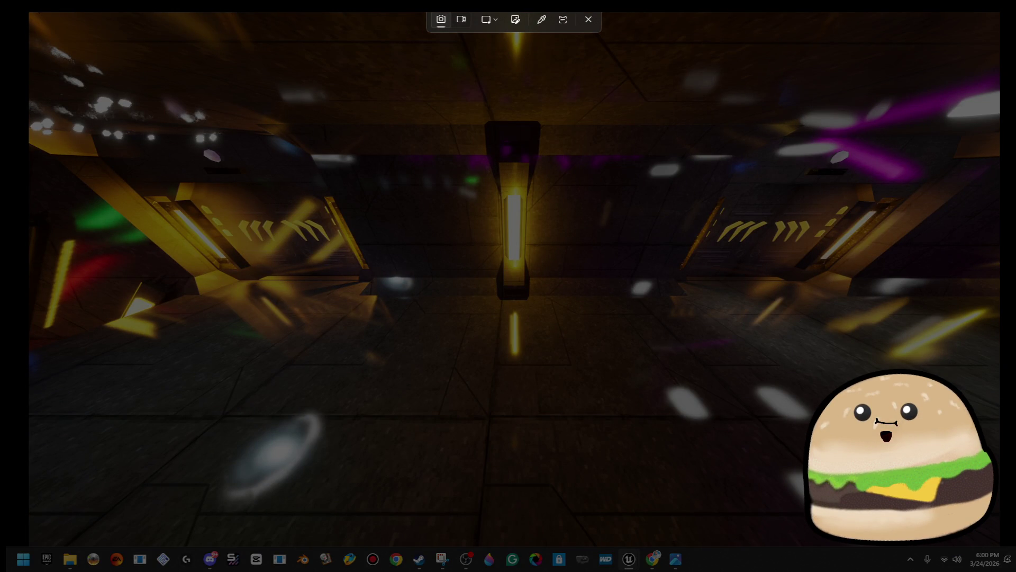
{"action": "mouse_move", "coordinate": [35, 12]}
{"action": "left_mouse_down"}
{"action": "mouse_move", "coordinate": [899, 465]}
{"action": "mouse_move", "coordinate": [992, 524]}
{"action": "mouse_move", "coordinate": [995, 539]}
{"action": "left_mouse_up"}
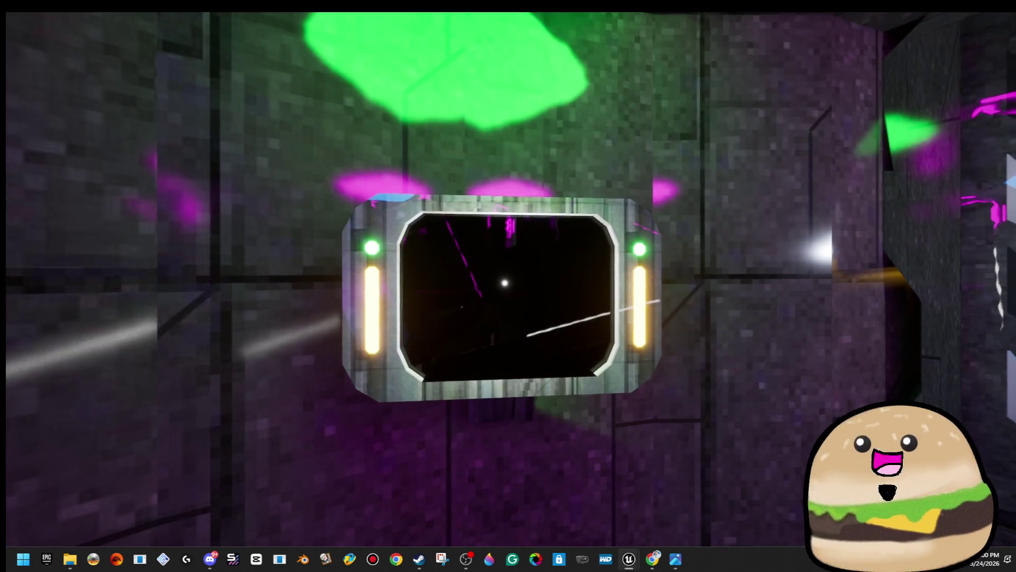
{"action": "key", "text": "F11"}
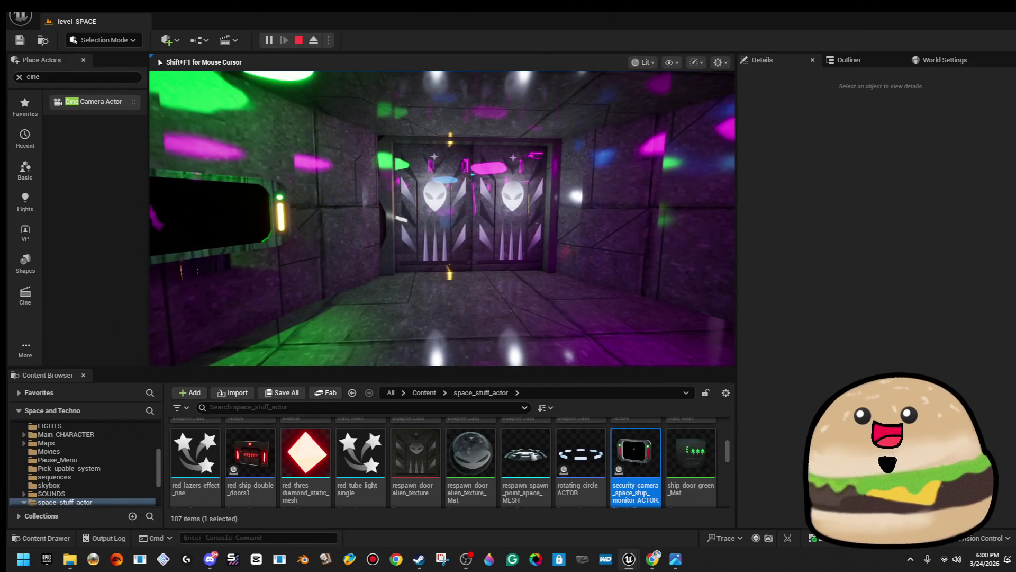
{"action": "key", "text": "Escape"}
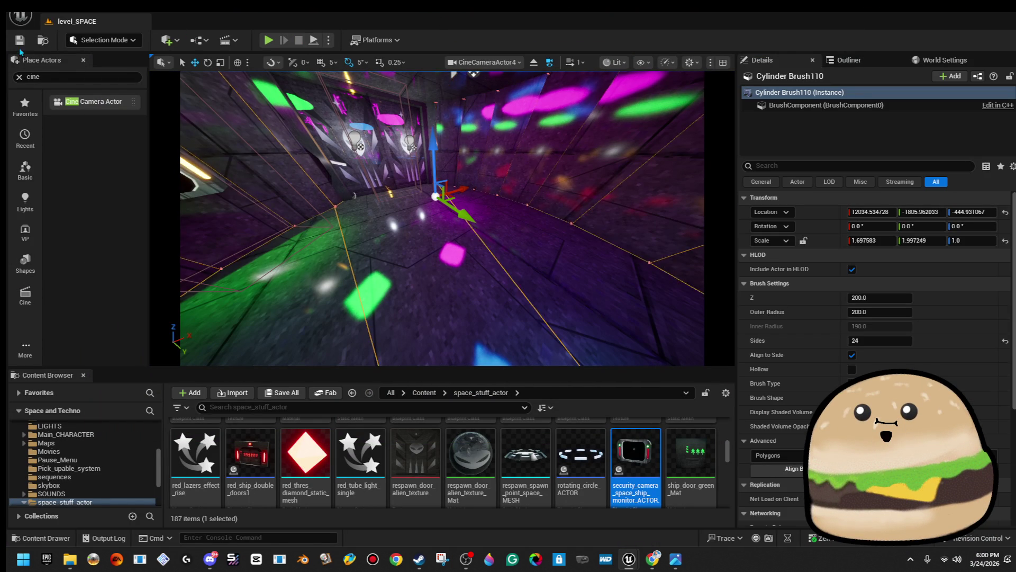
{"action": "key", "text": "super+d"}
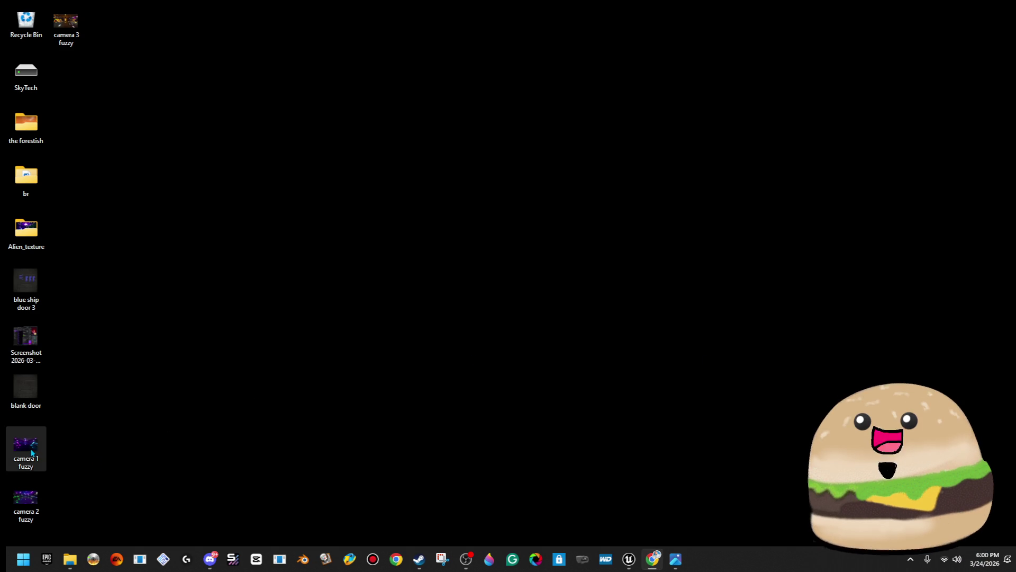
- Duplicate the three fuzzy camera images on the desktop as copies
{"action": "right_click", "coordinate": [63, 38]}
{"action": "left_click", "coordinate": [395, 192]}
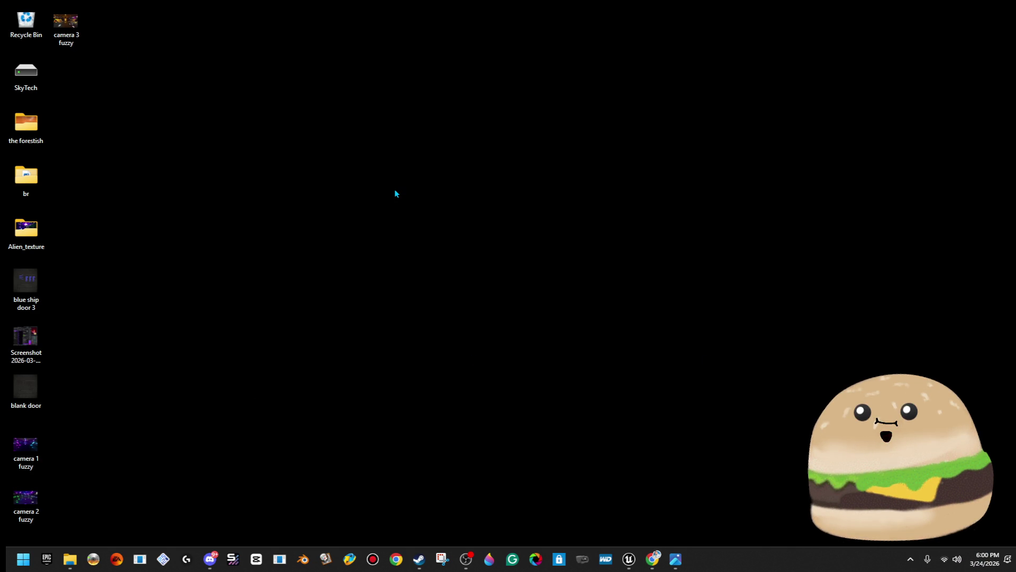
{"action": "key", "text": "ctrl+v"}
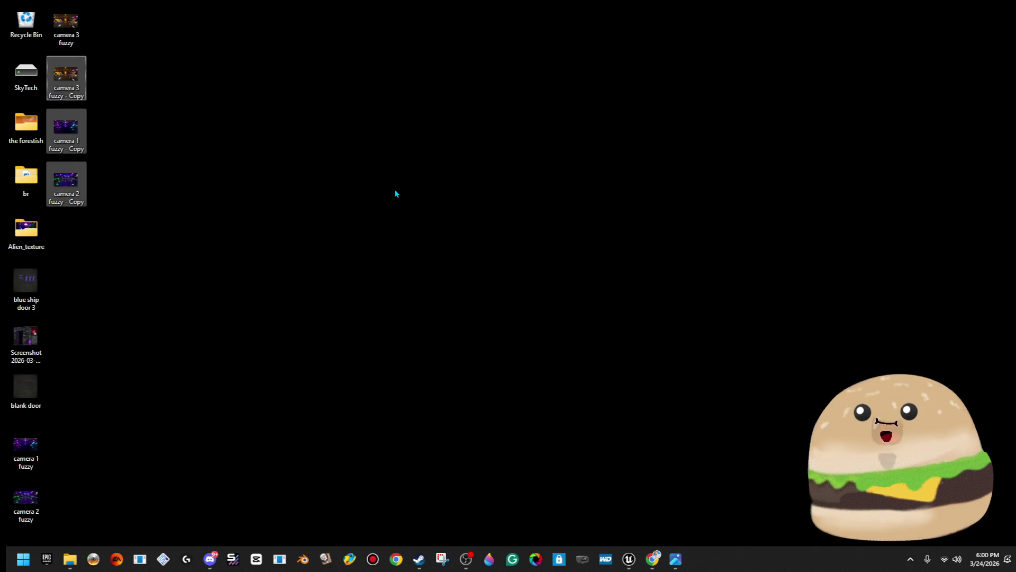
{"action": "left_click", "coordinate": [150, 142]}
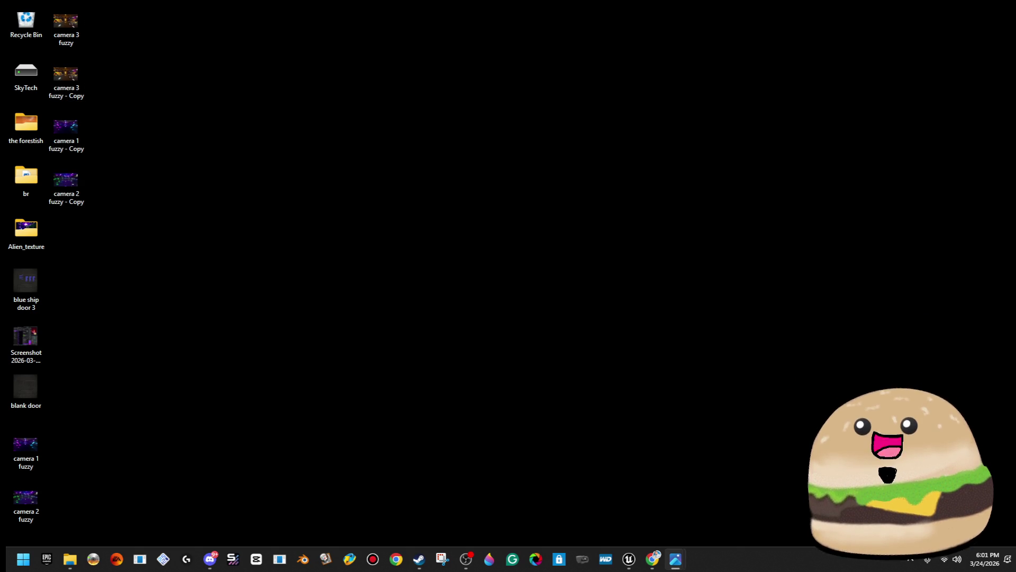
{"action": "left_click", "coordinate": [863, 229]}
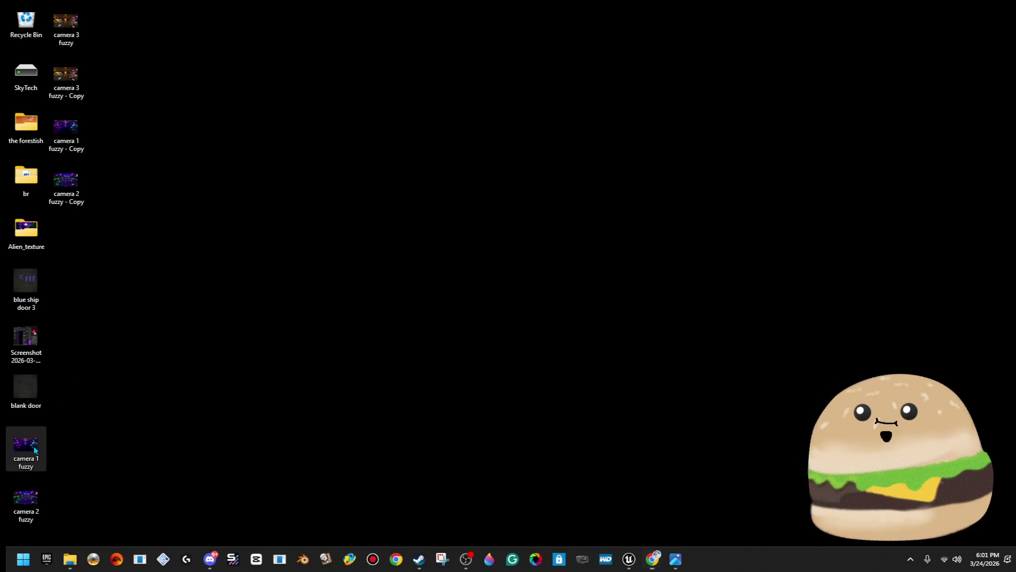
- Open camera 1 fuzzy with AVS Photo Editor
{"action": "right_click", "coordinate": [35, 450]}
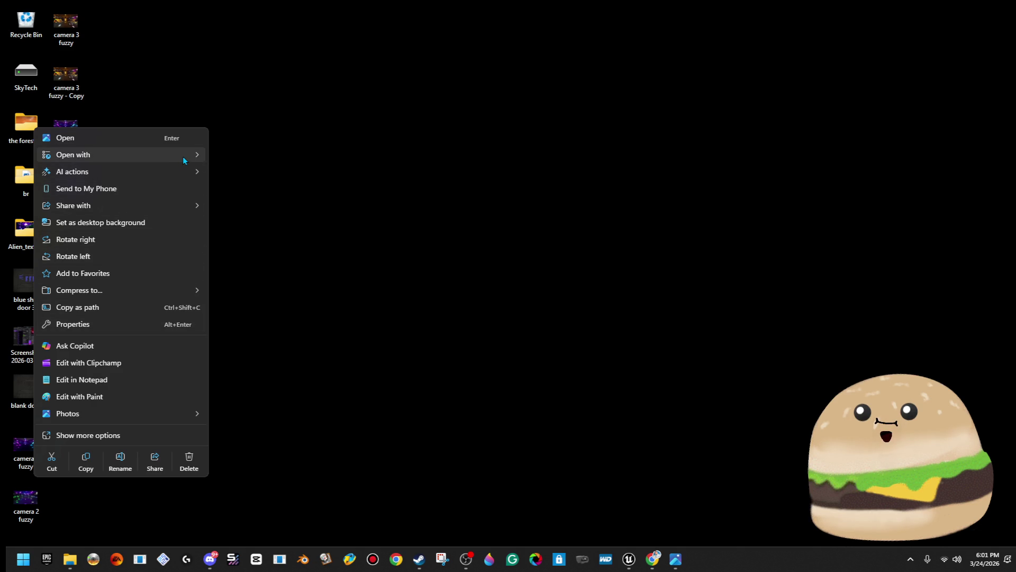
{"action": "mouse_move", "coordinate": [182, 157]}
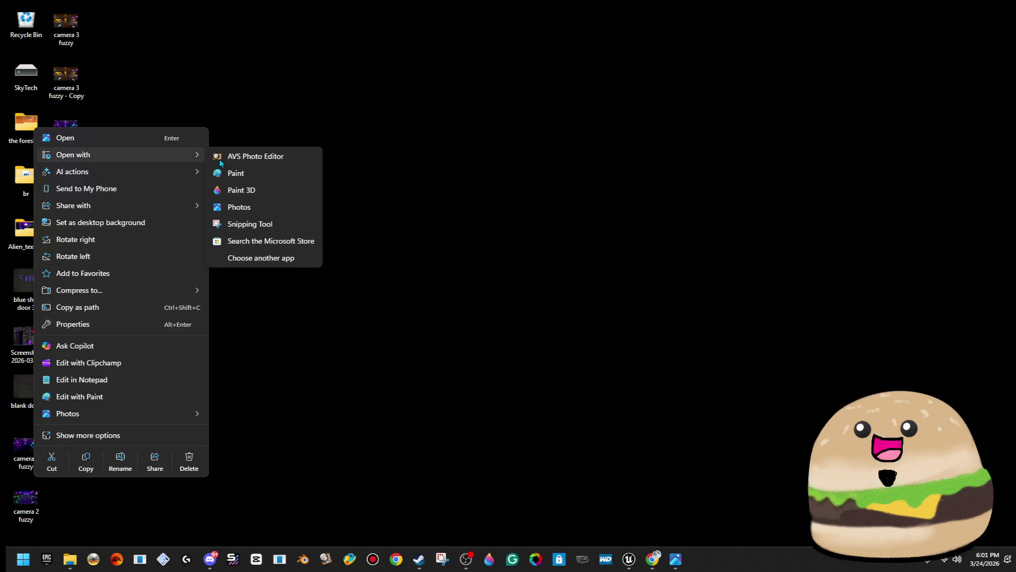
{"action": "left_click", "coordinate": [304, 160]}
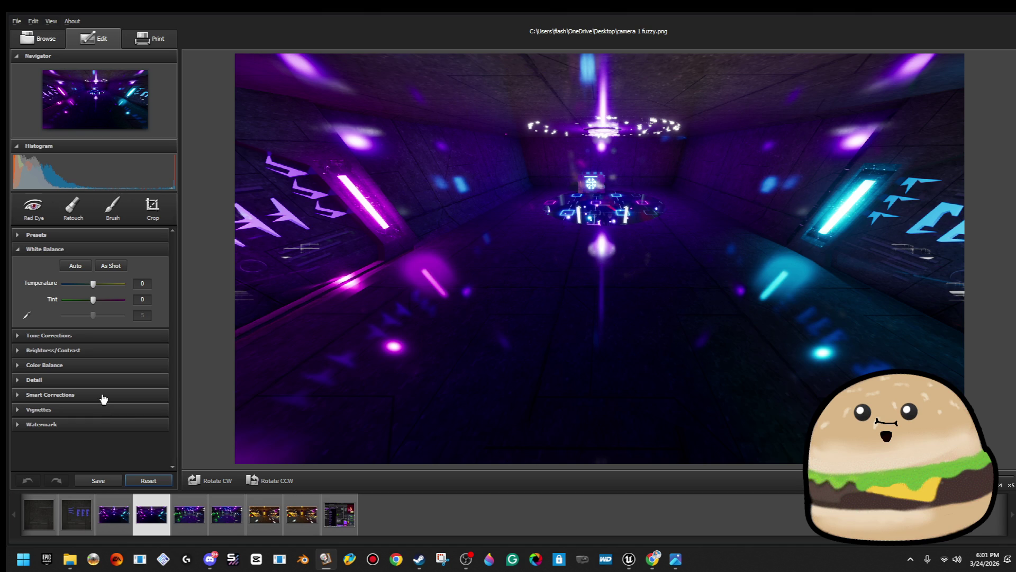
- Drag the Detail Blur on camera 1 fuzzy to -100, cancelling the overwrite prompt
{"action": "left_click", "coordinate": [103, 397]}
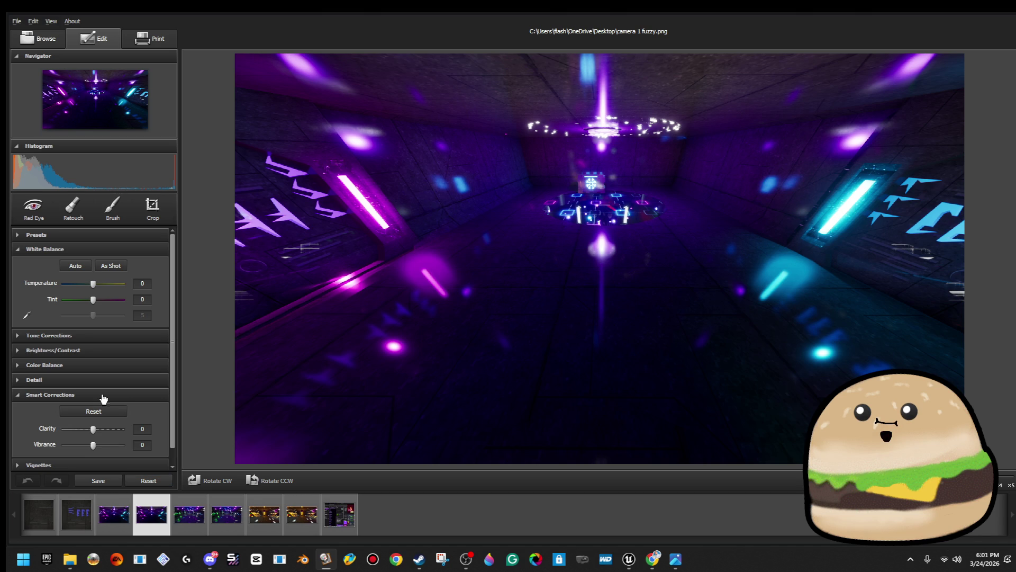
{"action": "left_click", "coordinate": [103, 397]}
{"action": "left_click", "coordinate": [104, 380]}
{"action": "left_click_drag", "start_coordinate": [93, 414], "coordinate": [7, 403]}
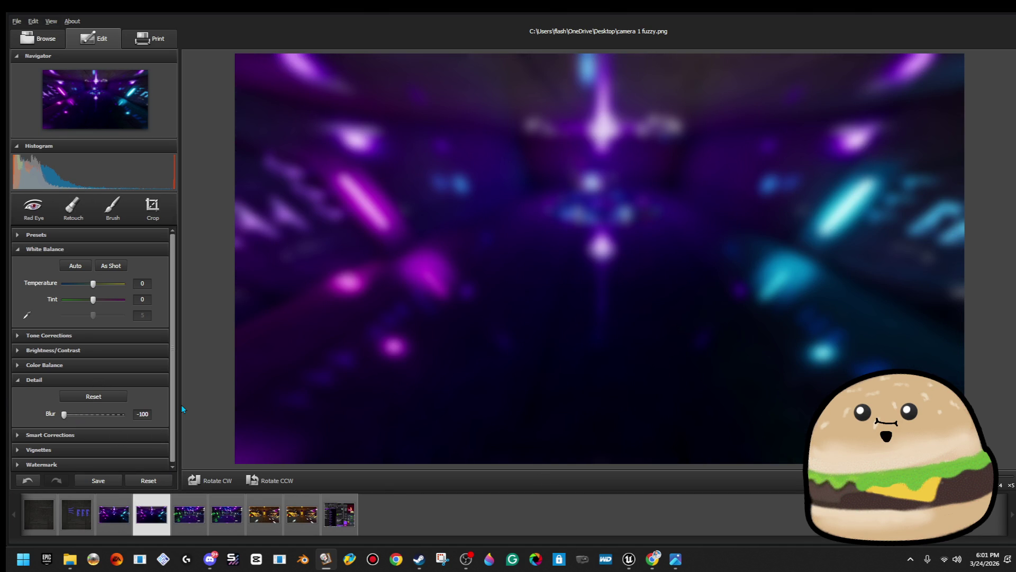
{"action": "left_click", "coordinate": [99, 481]}
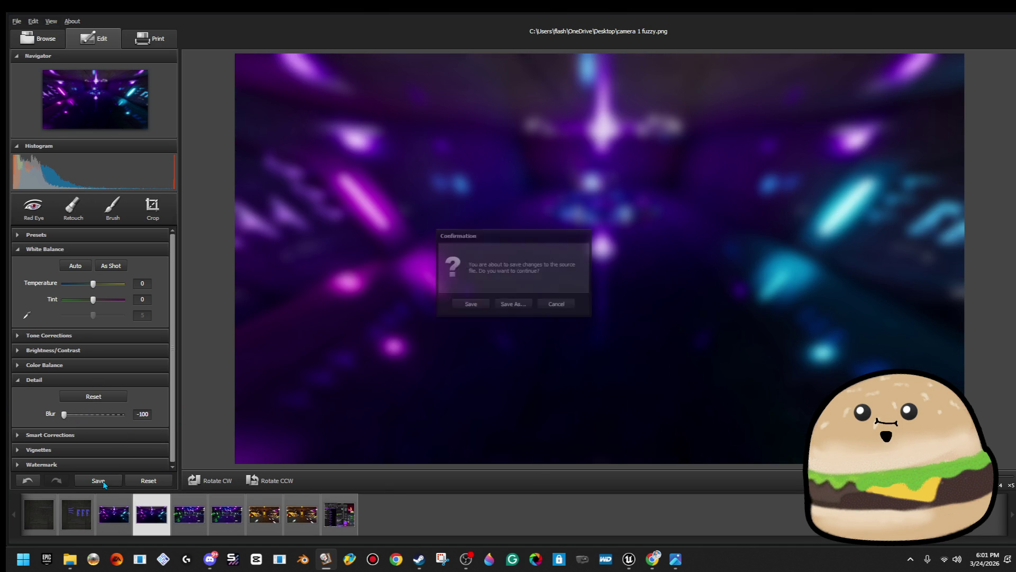
{"action": "left_click", "coordinate": [552, 307]}
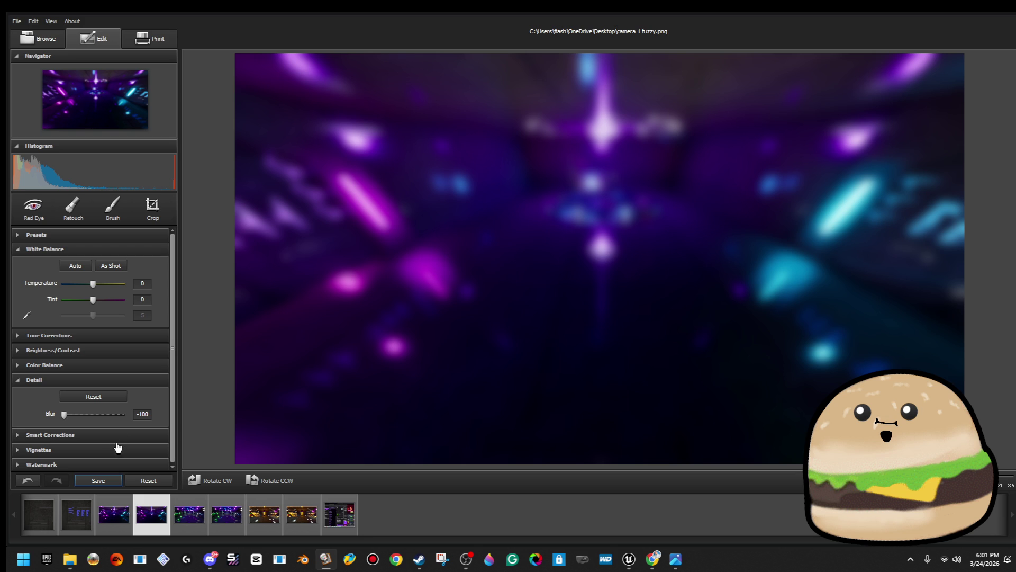
{"action": "scroll", "coordinate": [98, 398], "scroll_direction": "down", "scroll_amount": 1}
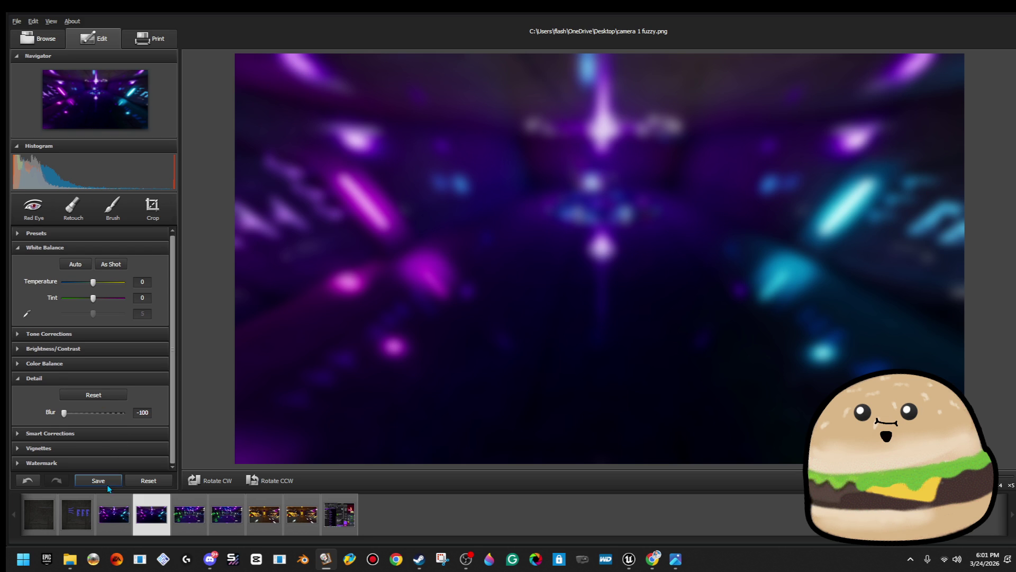
- Try a dark vignette on camera 1, adjusting roundness and full feather
{"action": "left_click", "coordinate": [89, 449]}
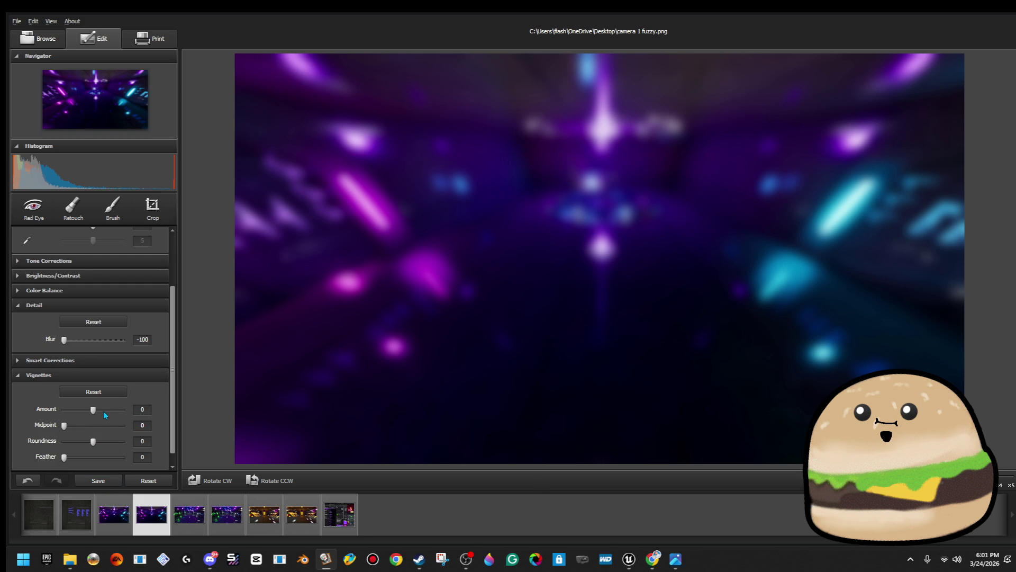
{"action": "left_click", "coordinate": [103, 410]}
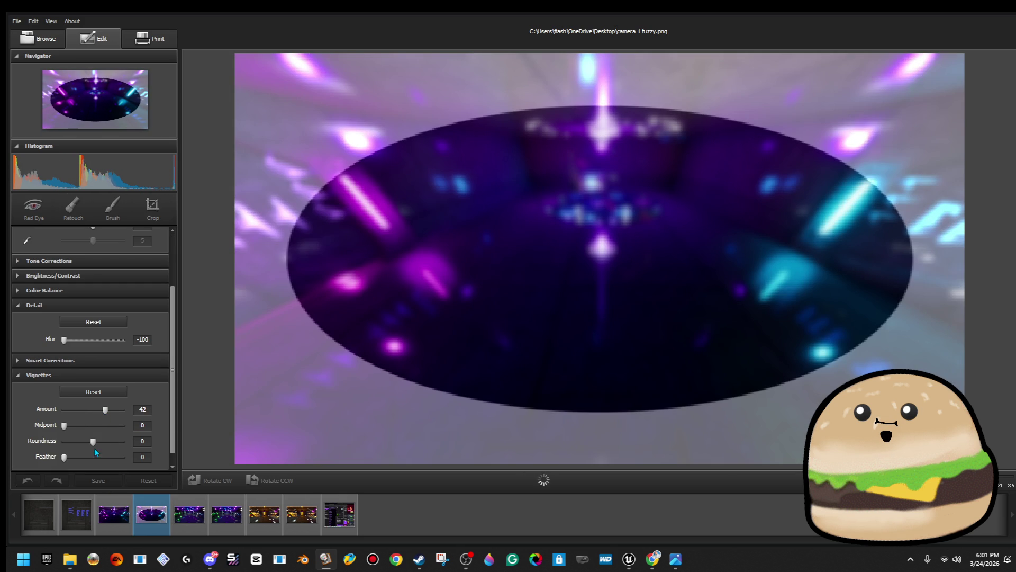
{"action": "left_click_drag", "start_coordinate": [93, 442], "coordinate": [140, 439]}
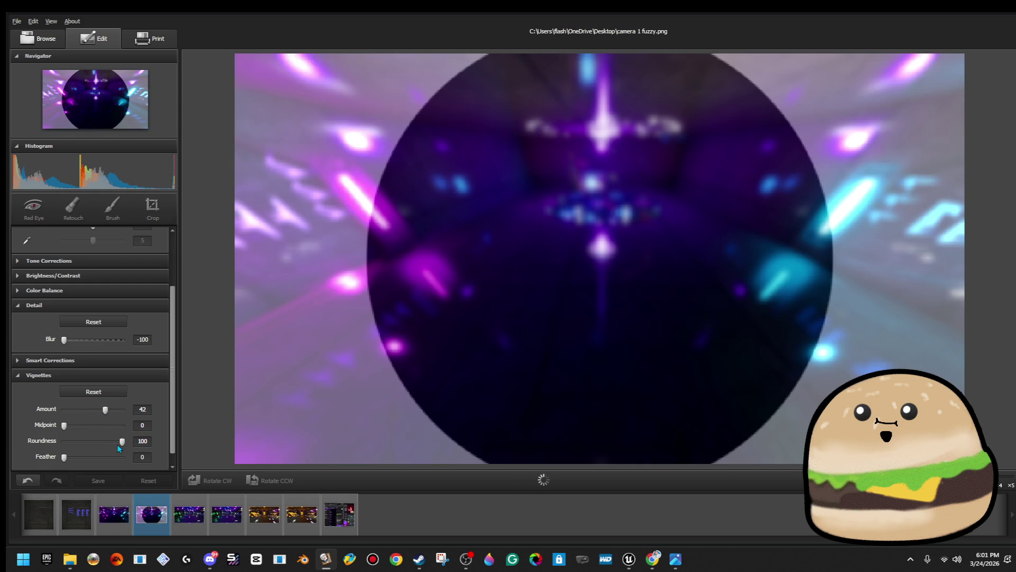
{"action": "double_click", "coordinate": [140, 441]}
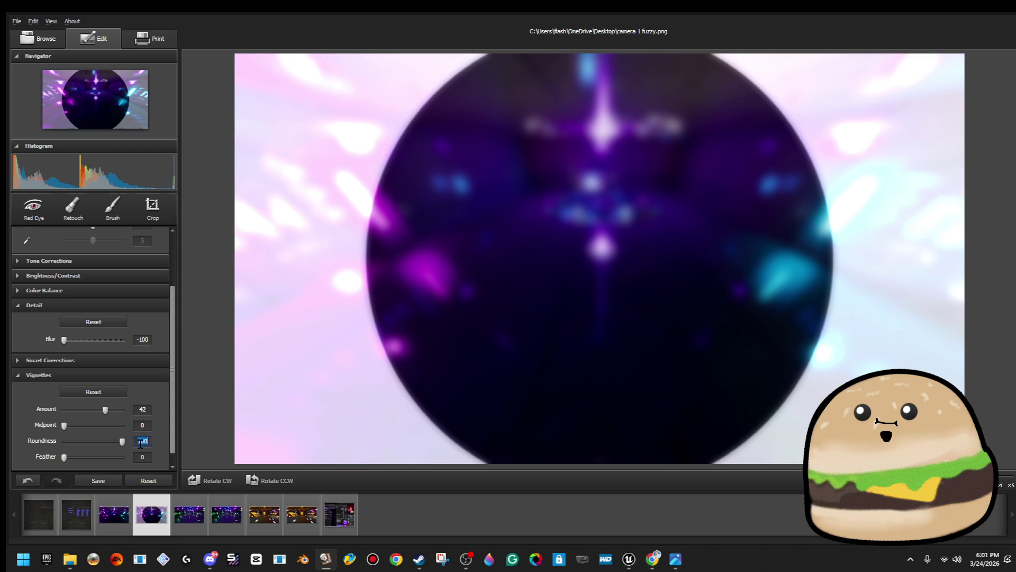
{"action": "type", "text": "0"}
{"action": "key", "text": "Return"}
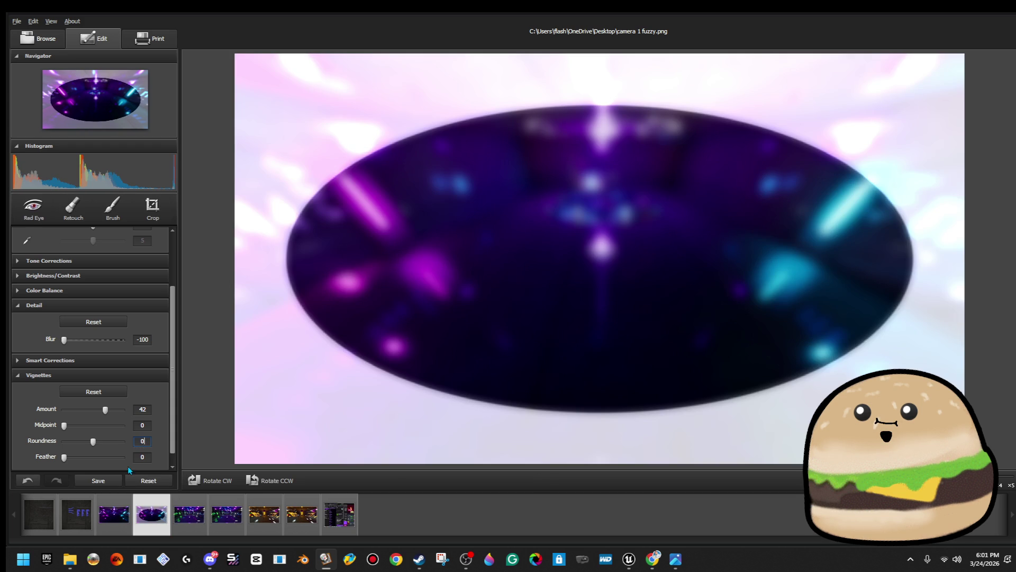
{"action": "left_click_drag", "start_coordinate": [114, 458], "coordinate": [170, 453]}
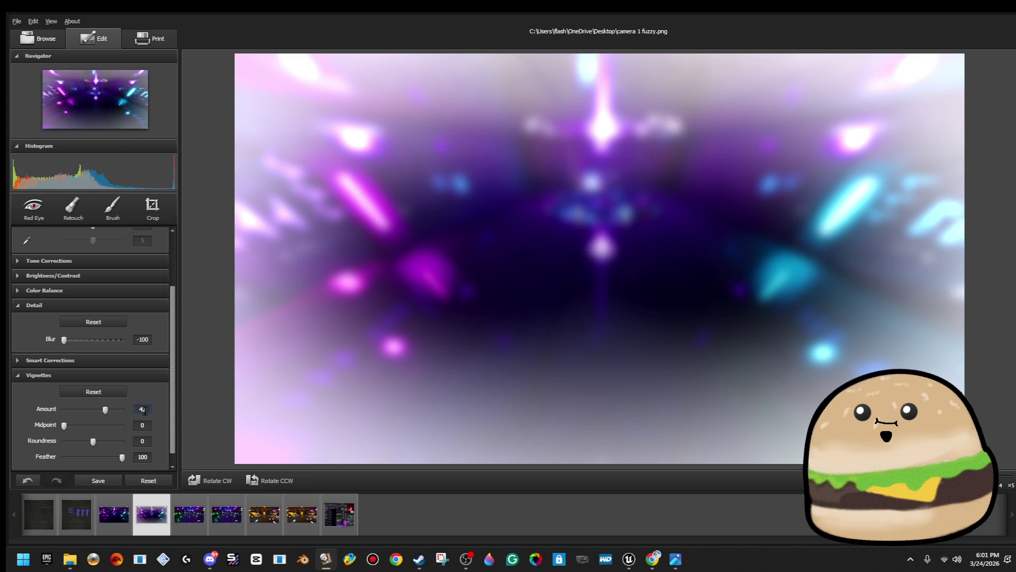
- Test a -10 vignette amount and higher midpoint, then reset the vignette entirely
{"action": "type", "text": "10"}
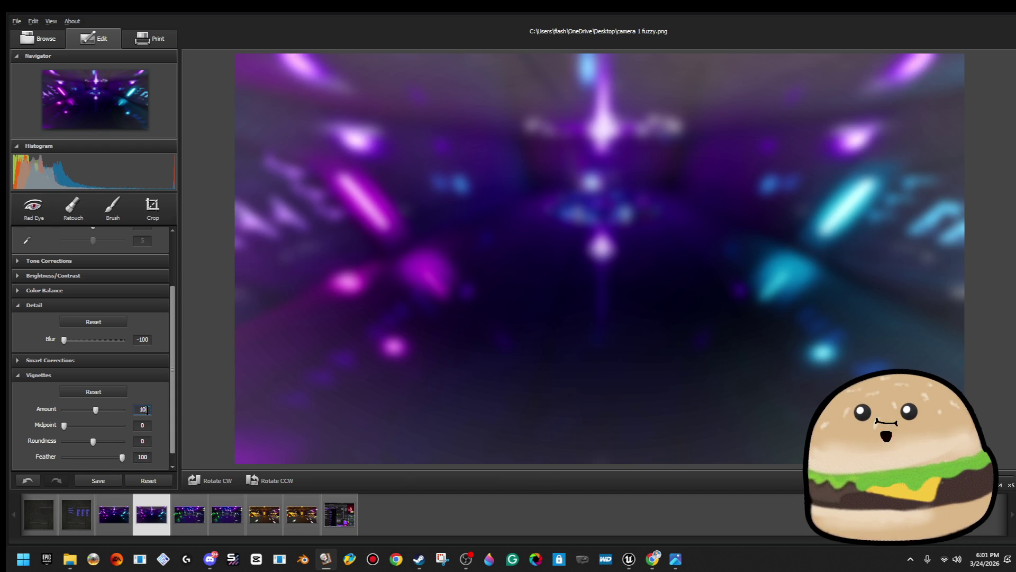
{"action": "key", "text": "Return"}
{"action": "type", "text": "-10"}
{"action": "key", "text": "Return"}
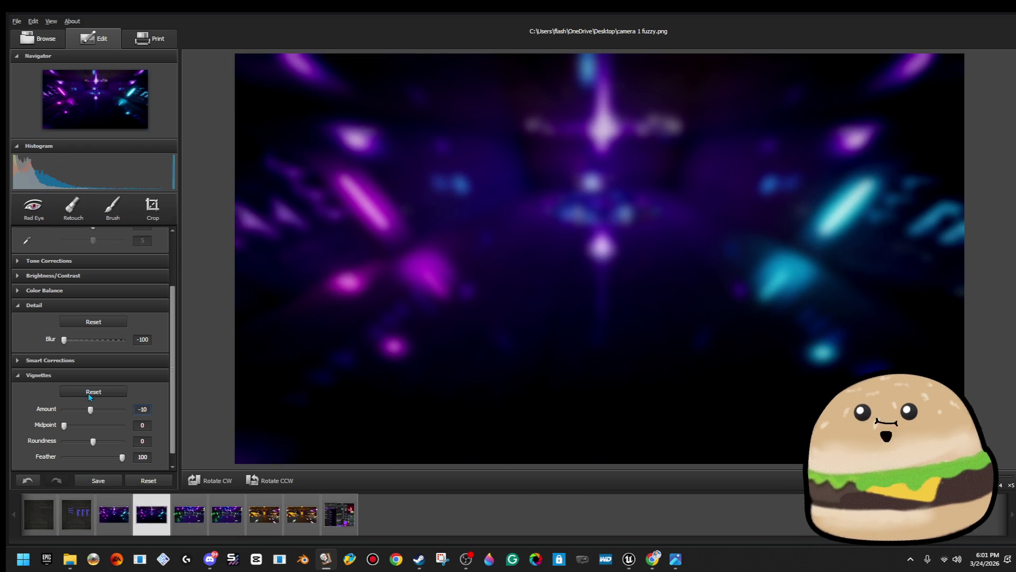
{"action": "left_click", "coordinate": [96, 429]}
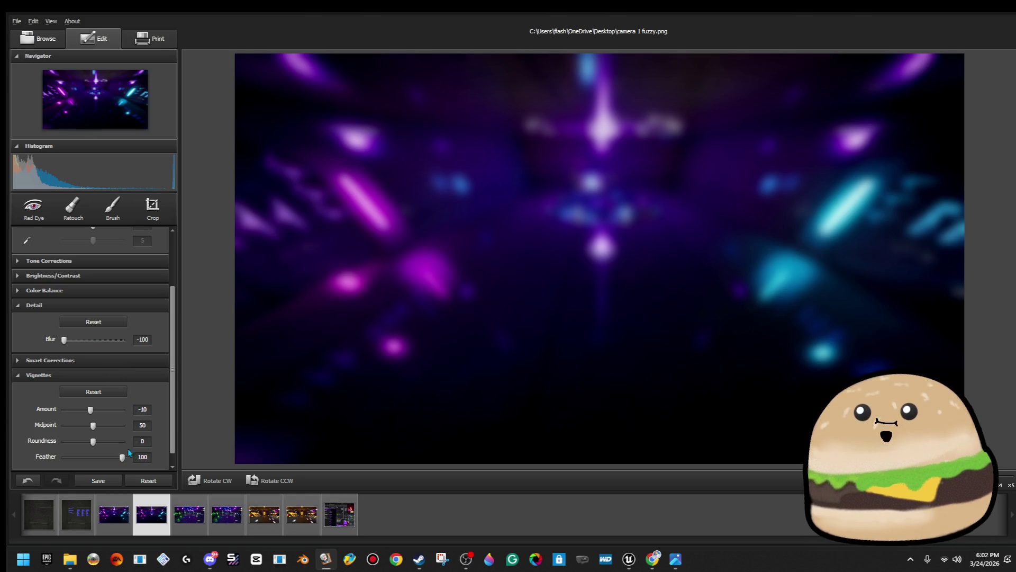
{"action": "left_click", "coordinate": [99, 392]}
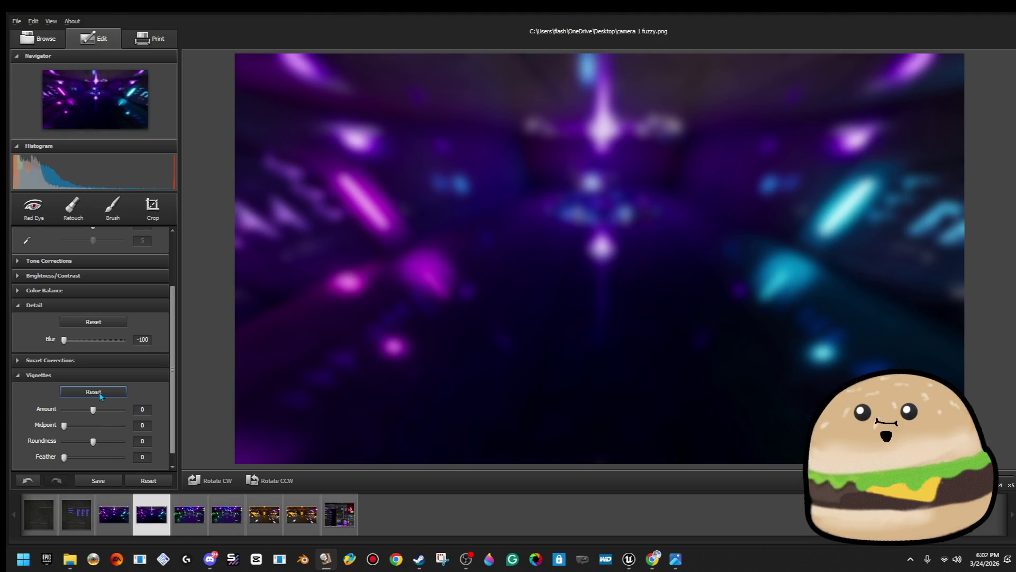
- Save the blurred camera 1 fuzzy.png over its source and step to camera 2
{"action": "left_click", "coordinate": [93, 485]}
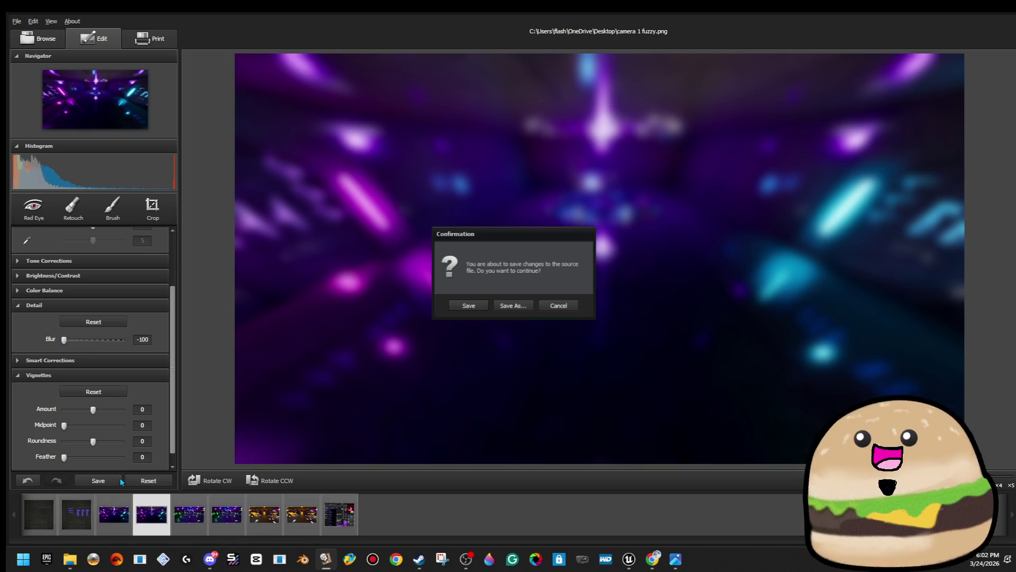
{"action": "left_click", "coordinate": [463, 308]}
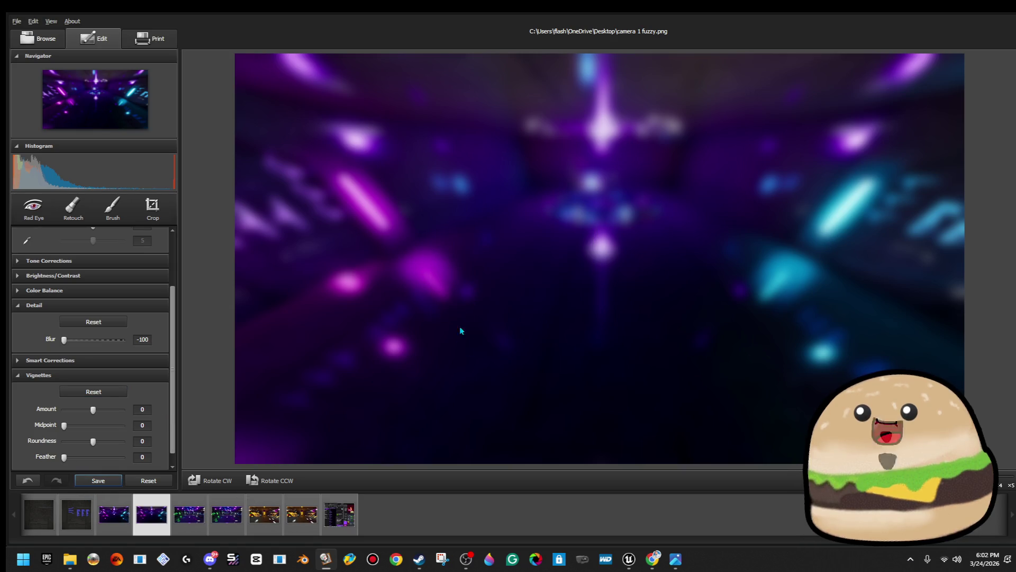
{"action": "left_click", "coordinate": [190, 516]}
{"action": "key", "text": "Right"}
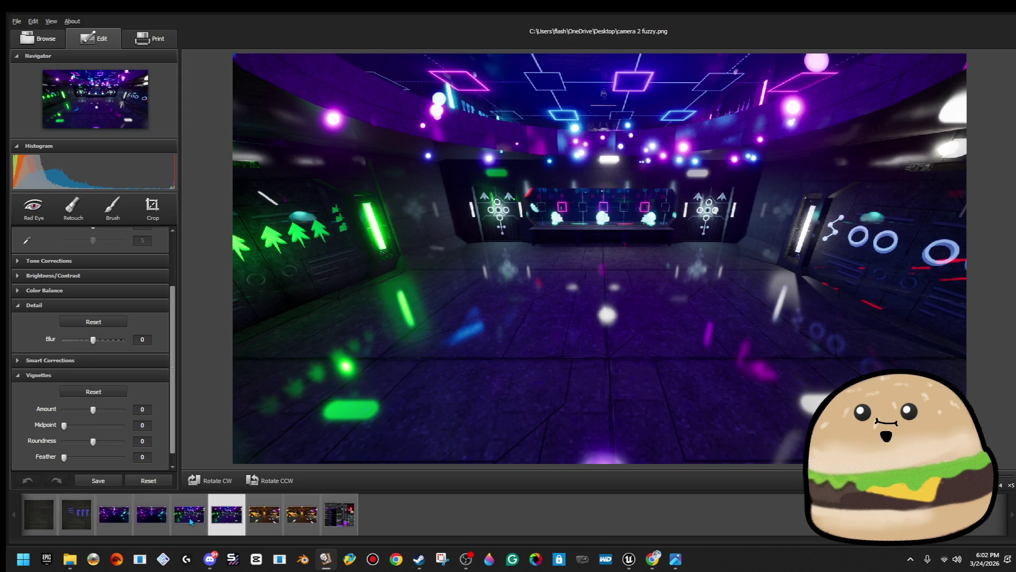
- Blur camera 2 fuzzy.png fully to -100, overwrite the original, then select camera 3 fuzzy
{"action": "left_click", "coordinate": [191, 521]}
{"action": "left_click", "coordinate": [220, 521]}
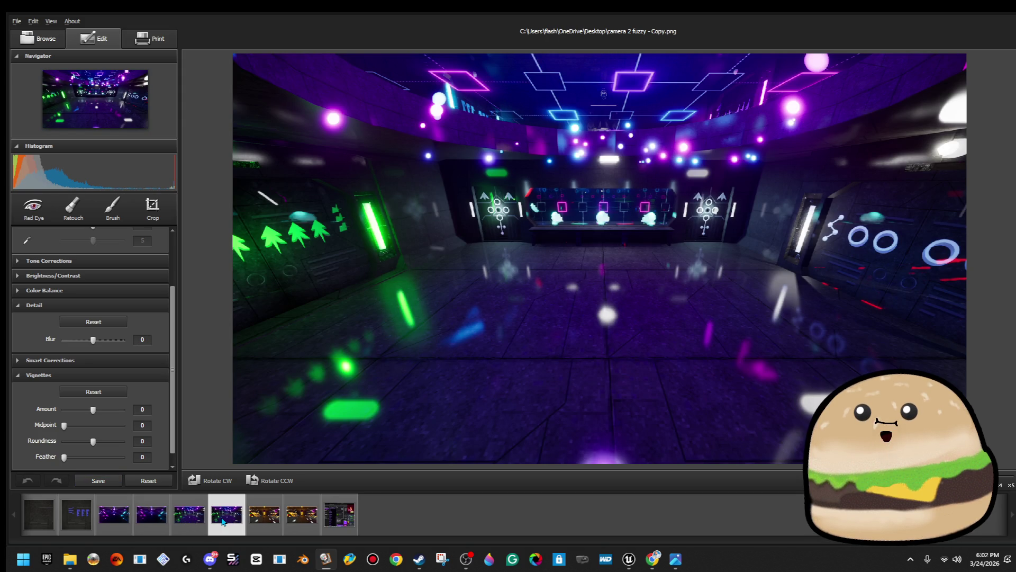
{"action": "left_click_drag", "start_coordinate": [93, 339], "coordinate": [26, 345]}
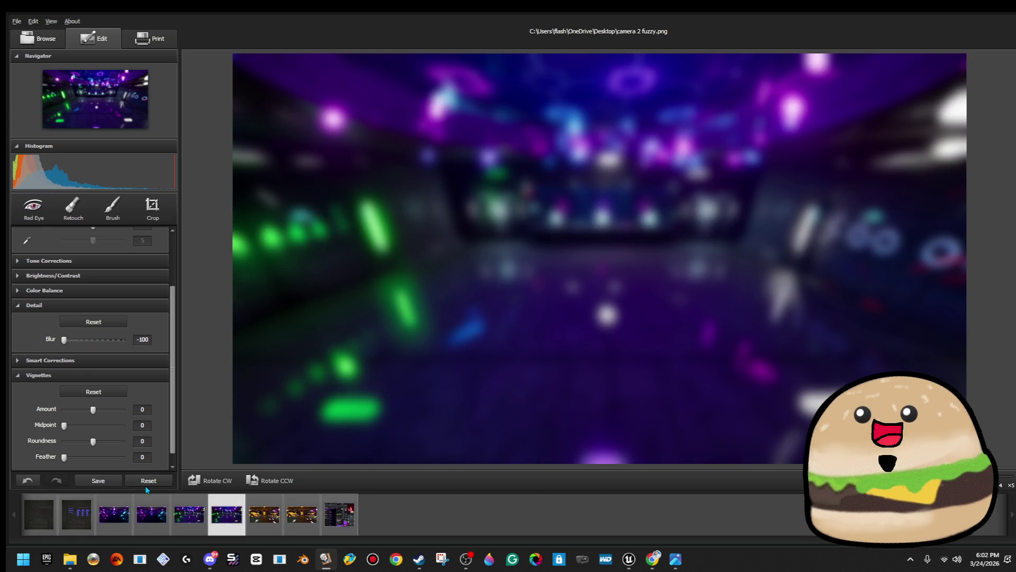
{"action": "left_click", "coordinate": [99, 481]}
{"action": "left_click", "coordinate": [468, 305]}
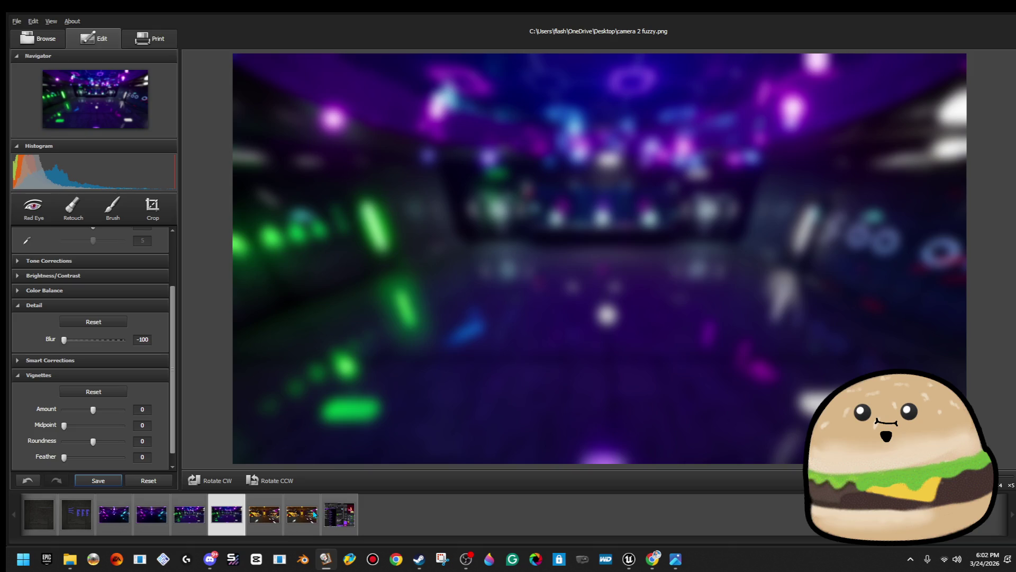
{"action": "left_click", "coordinate": [315, 514]}
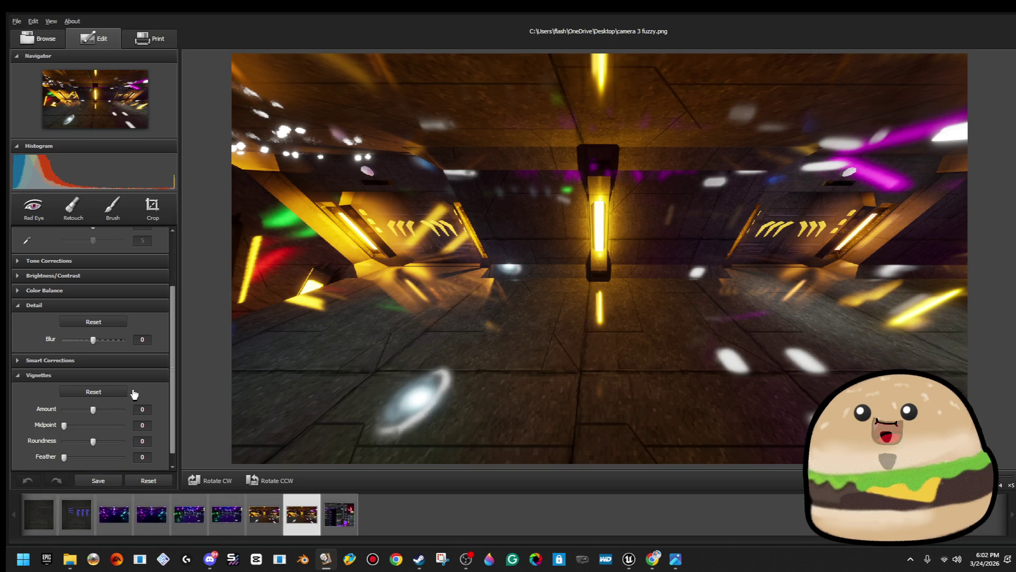
- Blur camera 3 fuzzy to -100 and save it over the original
{"action": "left_click_drag", "start_coordinate": [96, 342], "coordinate": [37, 341]}
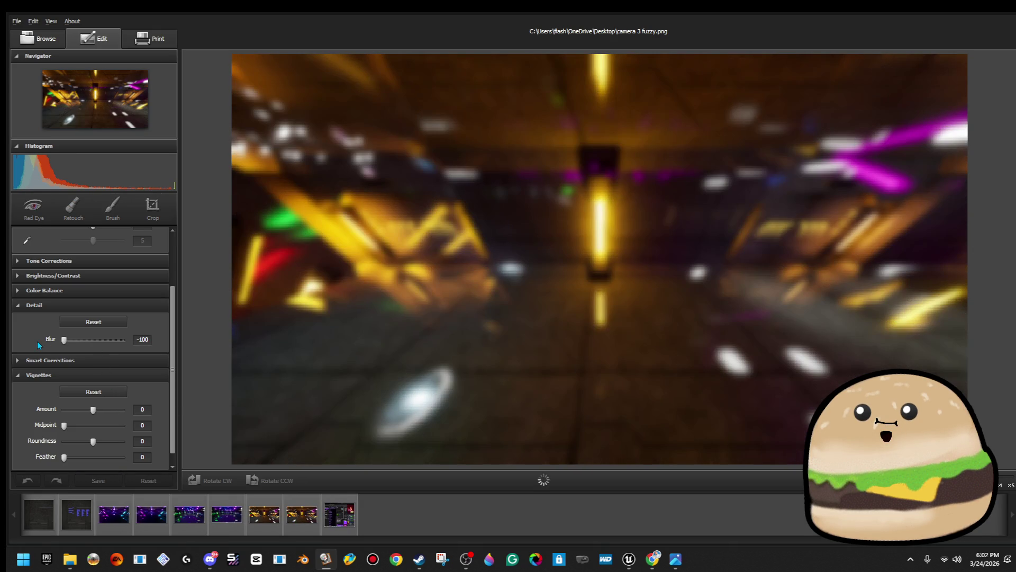
{"action": "left_click", "coordinate": [99, 481]}
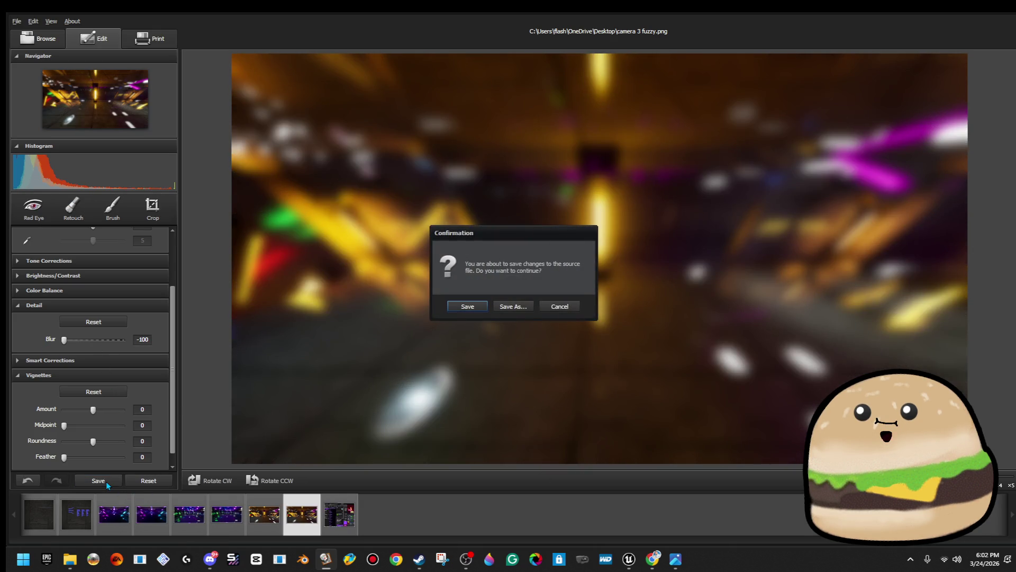
{"action": "left_click", "coordinate": [468, 307]}
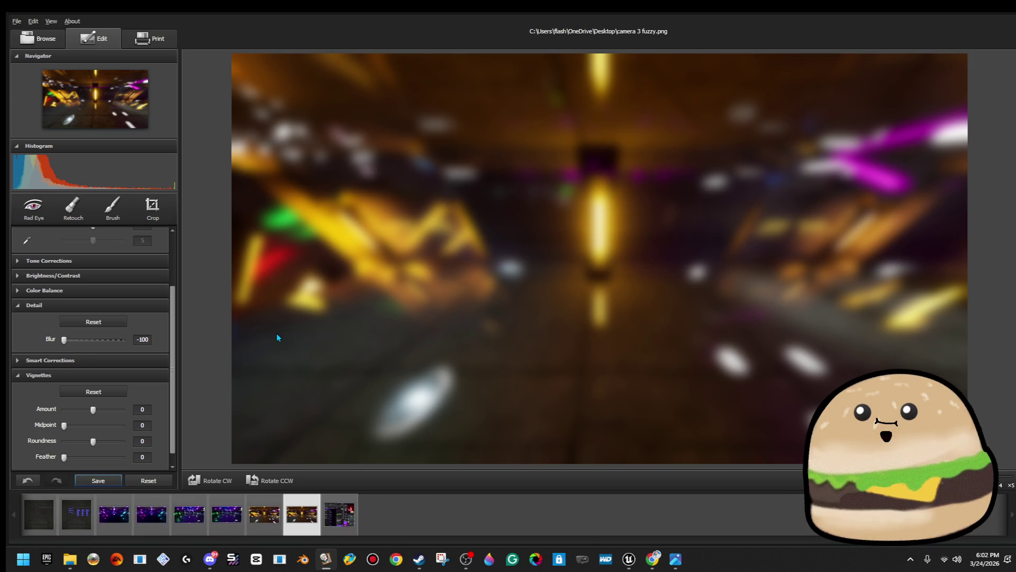
- Give camera 3 a vignette with amount -10 and feather 100
{"action": "left_click", "coordinate": [143, 409]}
{"action": "type", "text": "-1"}
{"action": "type", "text": "2"}
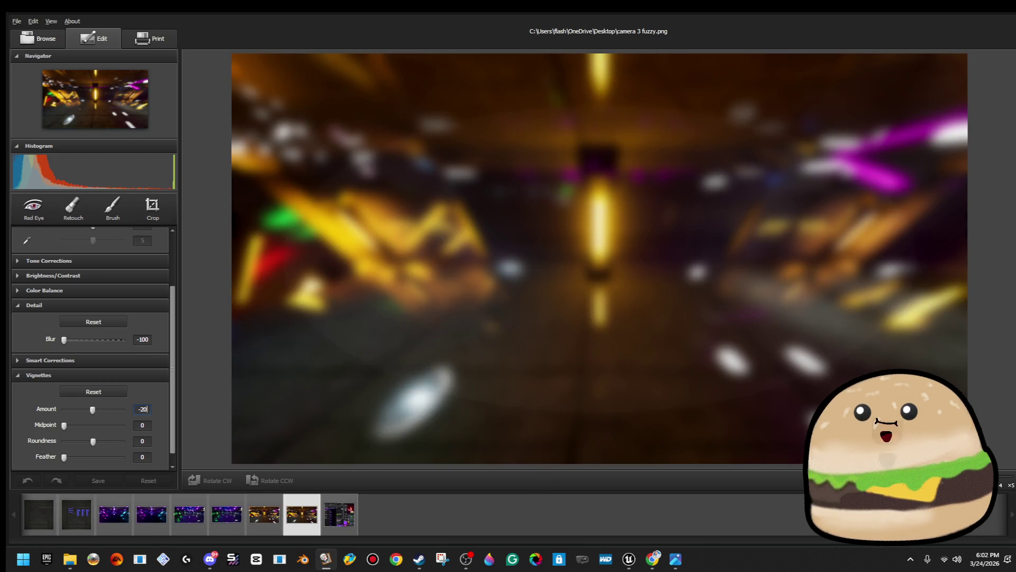
{"action": "key", "text": "BackSpace"}
{"action": "type", "text": "20"}
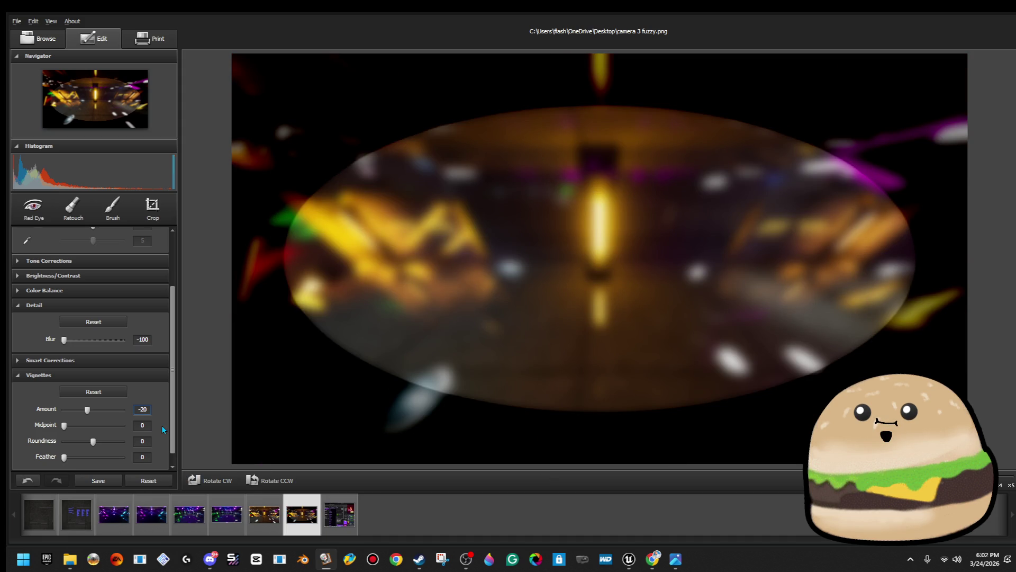
{"action": "left_click", "coordinate": [141, 454]}
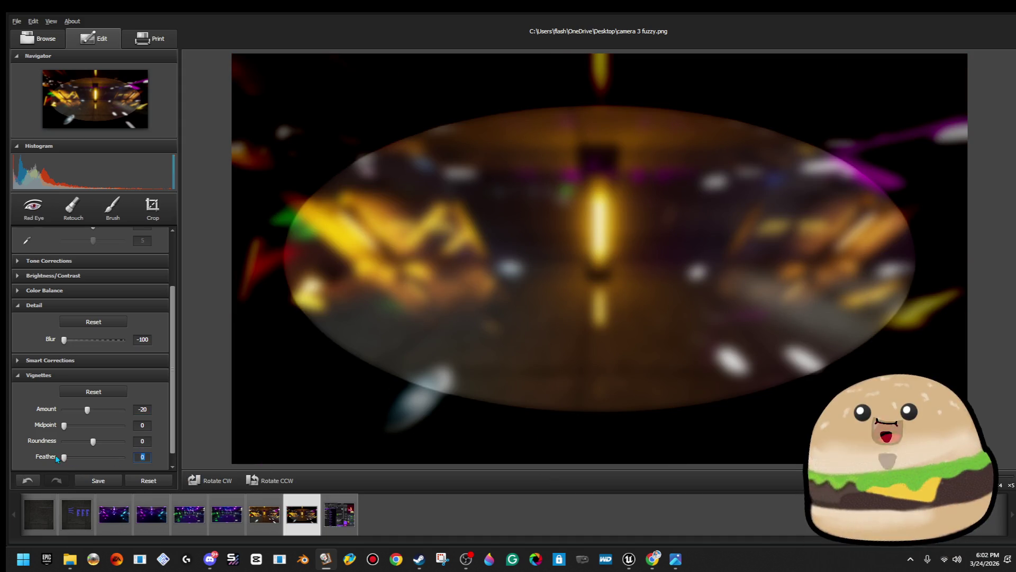
{"action": "left_click_drag", "start_coordinate": [64, 459], "coordinate": [164, 459]}
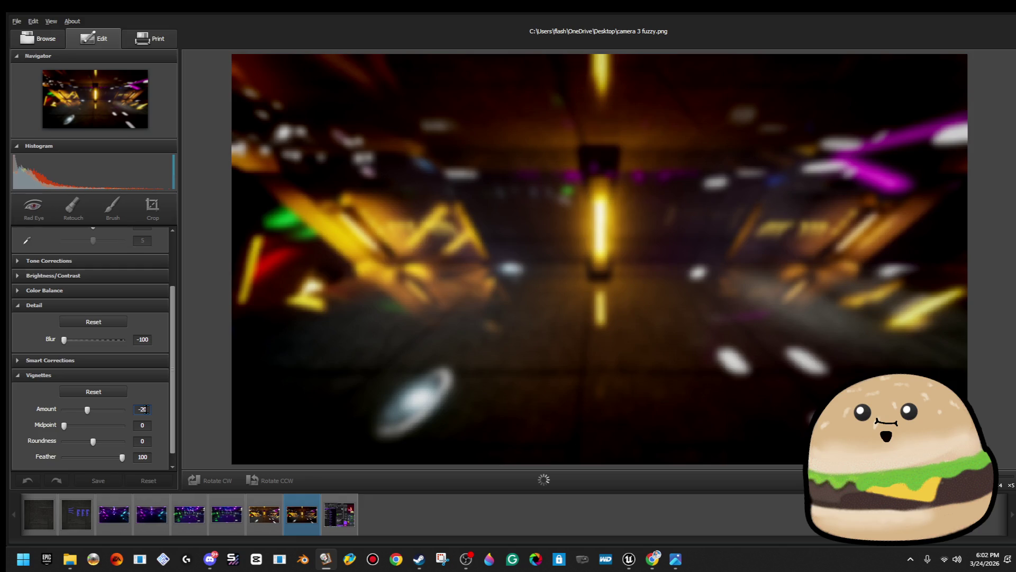
{"action": "key", "text": "BackSpace"}
{"action": "key", "text": "BackSpace"}
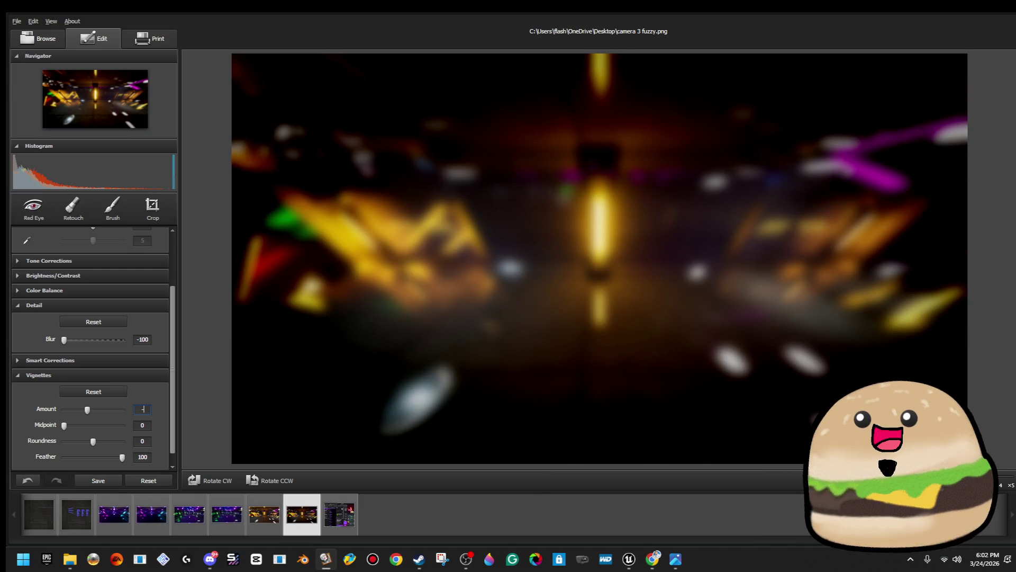
{"action": "type", "text": "5"}
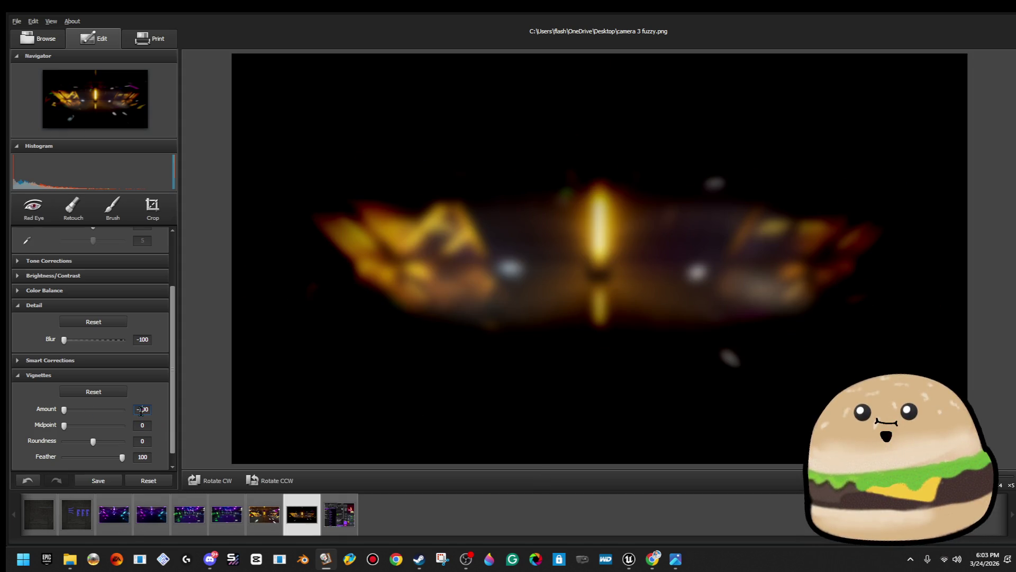
{"action": "type", "text": "10"}
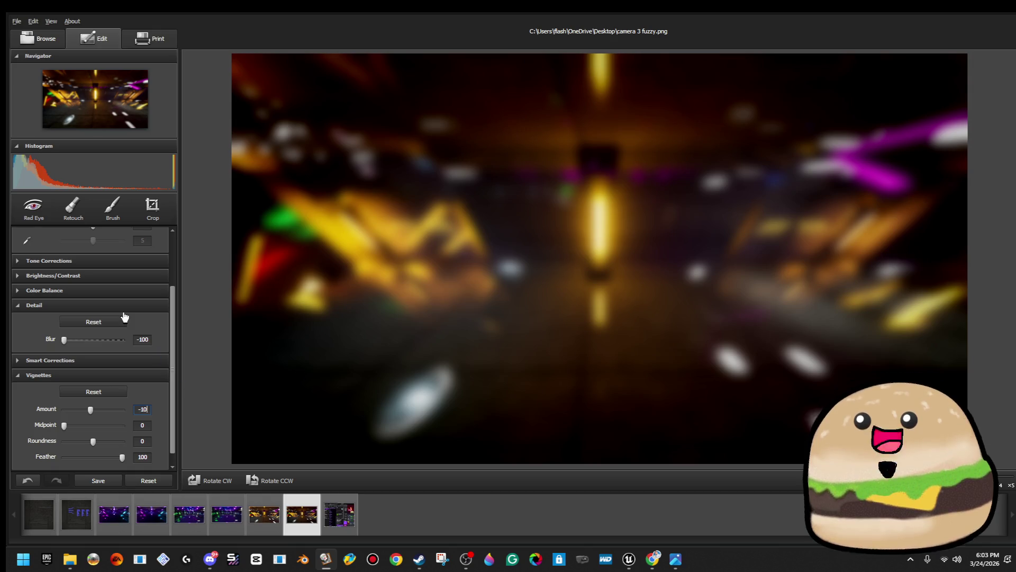
- Raise camera 3's Brightness to 50, then select camera 2 fuzzy.png
{"action": "scroll", "coordinate": [136, 339], "scroll_direction": "up", "scroll_amount": 1}
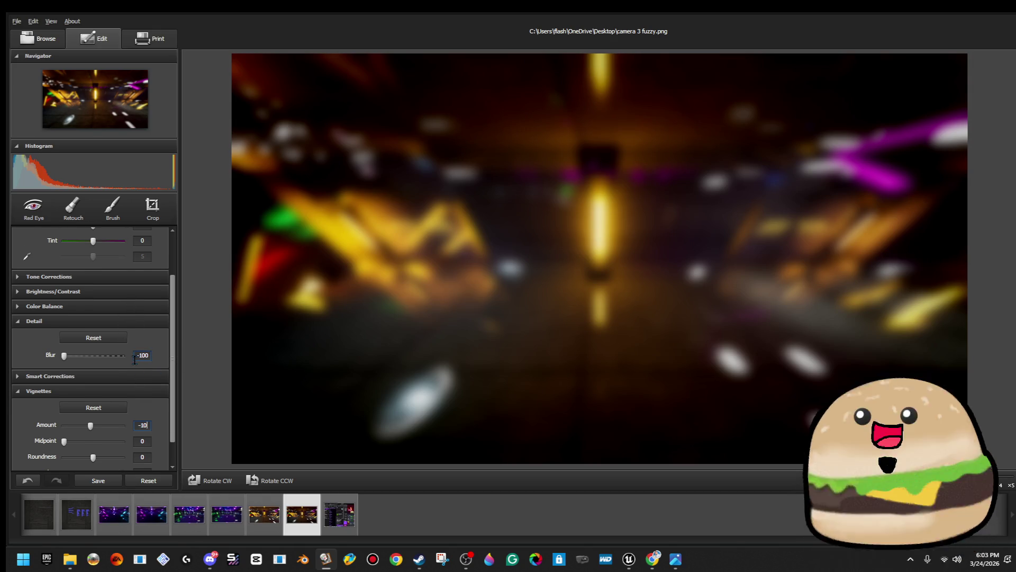
{"action": "left_click", "coordinate": [18, 292]}
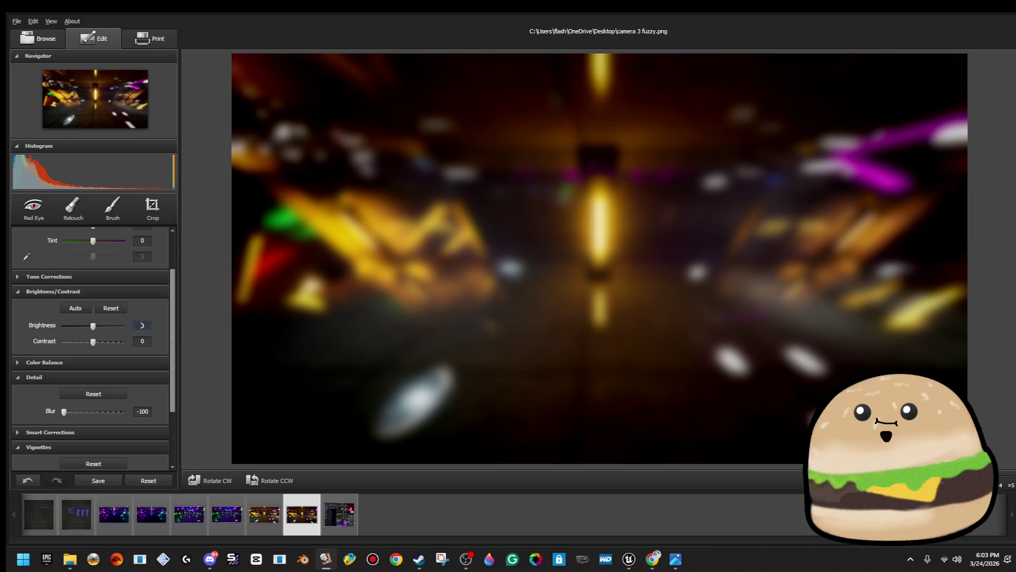
{"action": "type", "text": "50"}
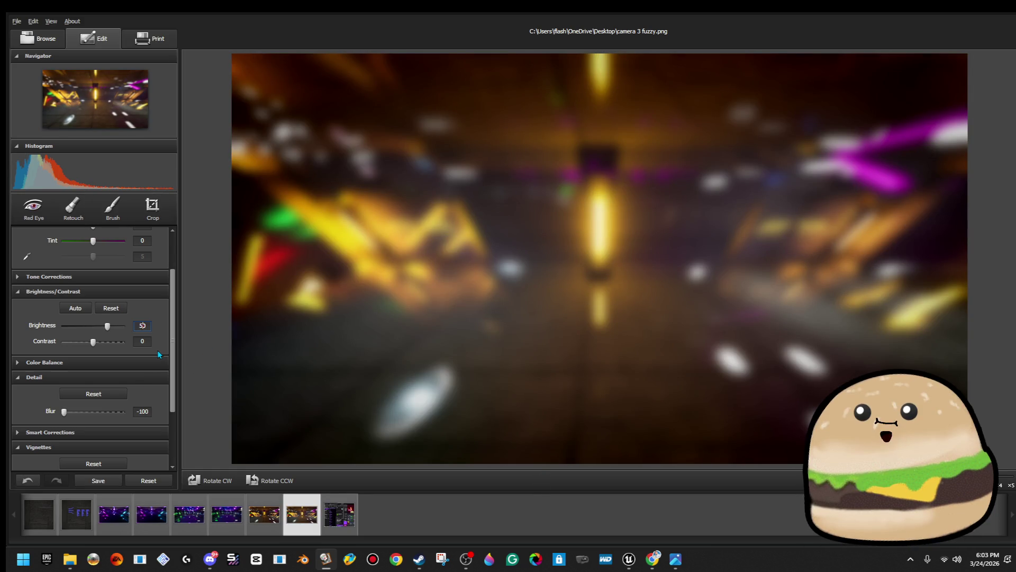
{"action": "scroll", "coordinate": [158, 350], "scroll_direction": "down", "scroll_amount": 1}
{"action": "scroll", "coordinate": [156, 364], "scroll_direction": "down", "scroll_amount": 1}
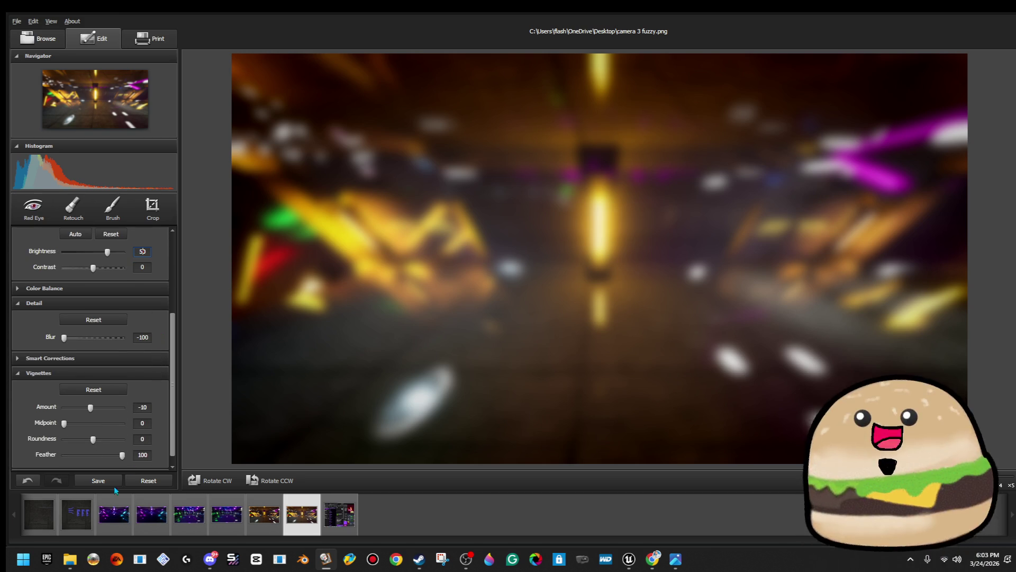
{"action": "left_click", "coordinate": [227, 513]}
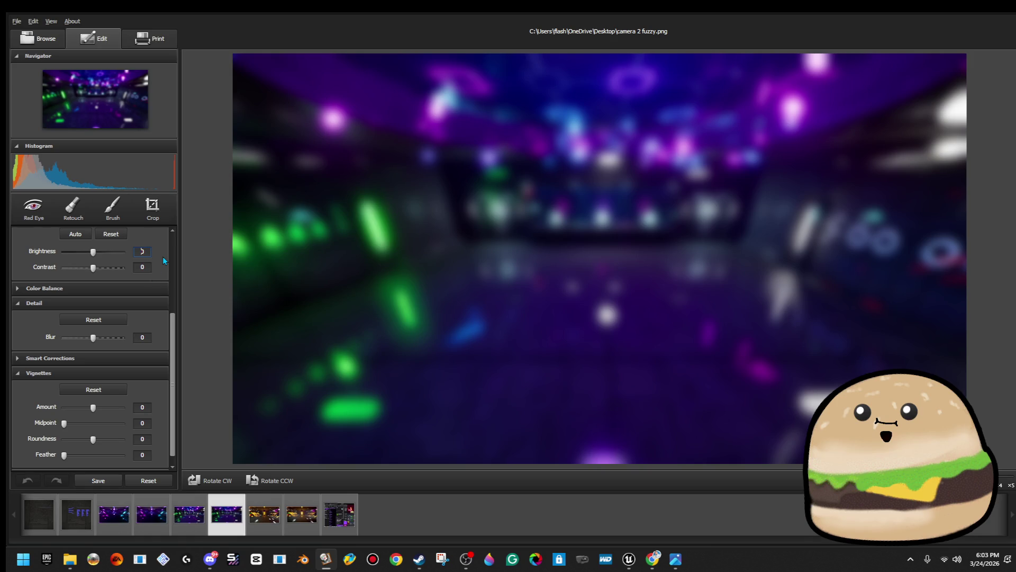
- Set camera 2 to Brightness 50, vignette -10, feather 100, and save over the source
{"action": "left_click", "coordinate": [142, 406]}
{"action": "key", "text": "Return"}
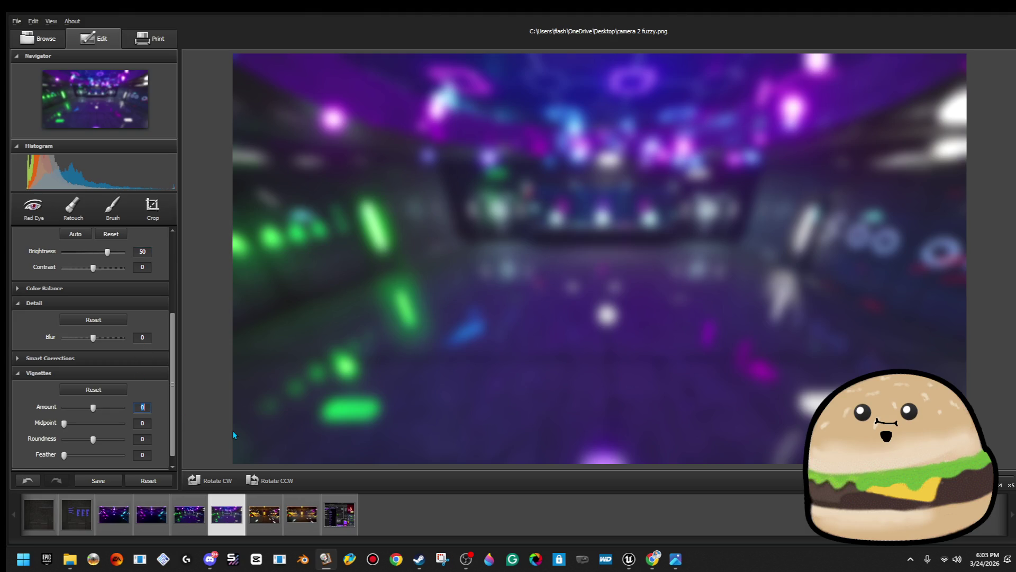
{"action": "type", "text": "-10"}
{"action": "key", "text": "Return"}
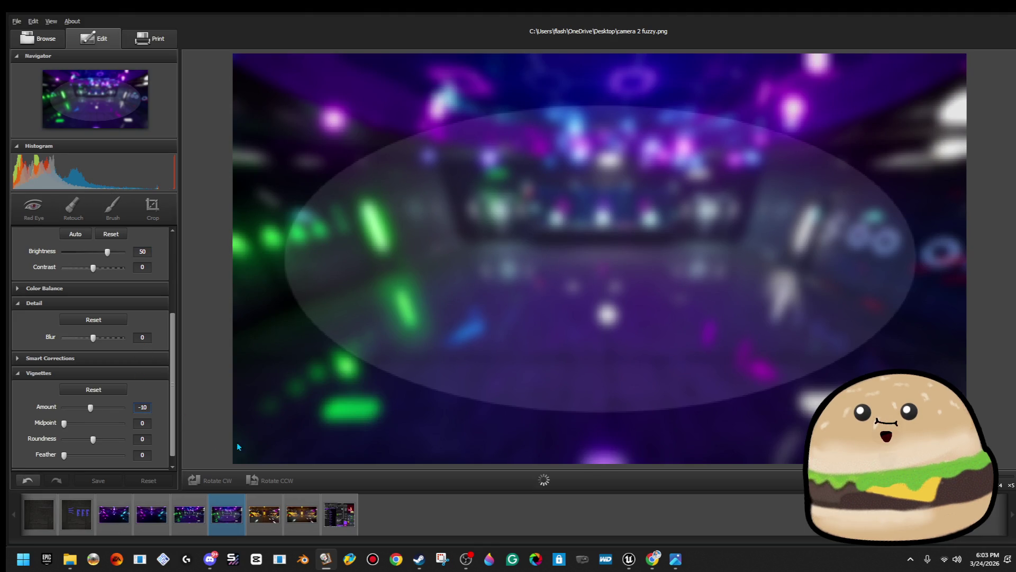
{"action": "double_click", "coordinate": [142, 456]}
{"action": "type", "text": "100"}
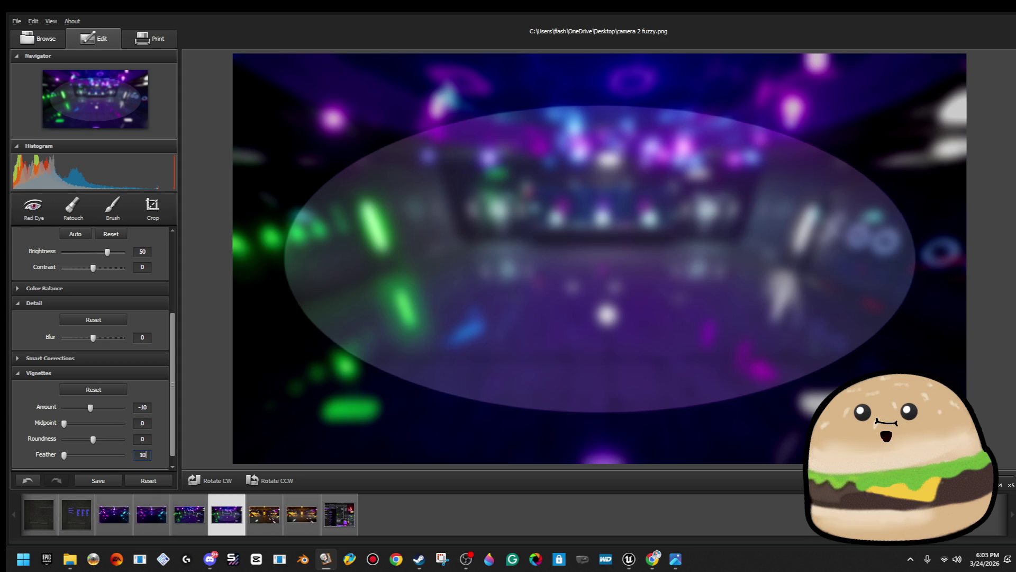
{"action": "key", "text": "Return"}
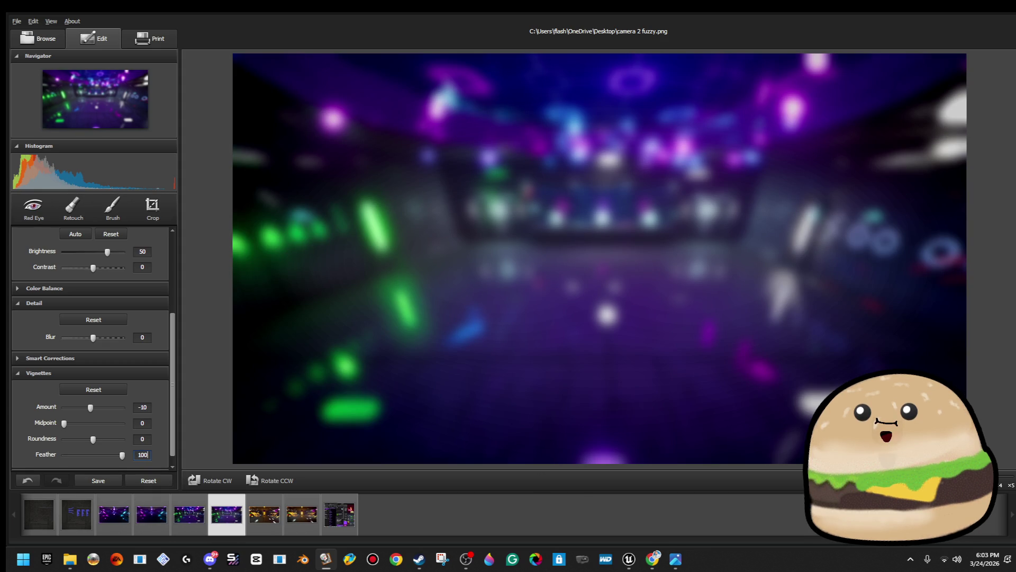
{"action": "left_click", "coordinate": [102, 481]}
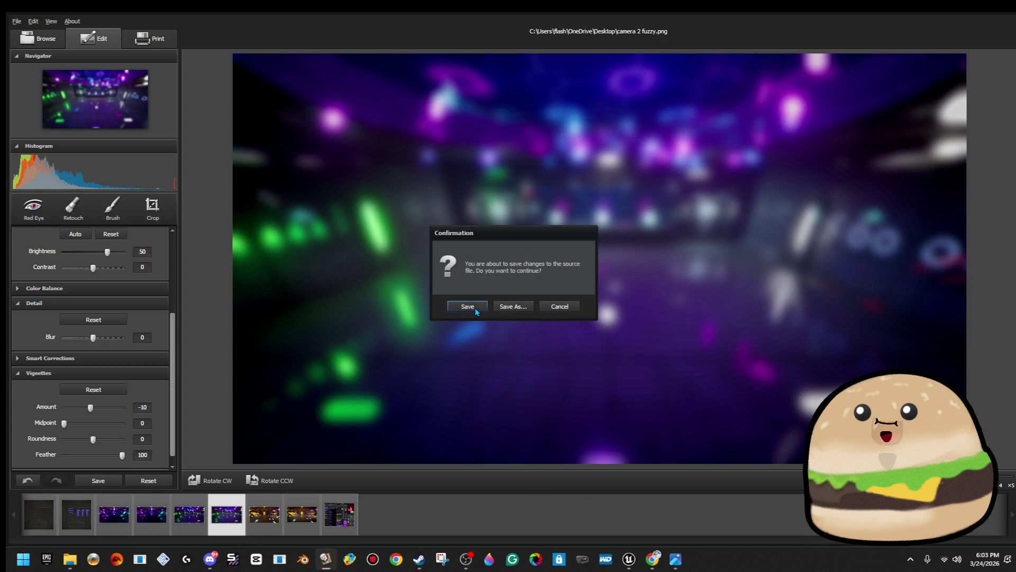
{"action": "left_click", "coordinate": [561, 313]}
- Give camera 1 vignette -10, feather 100, Brightness 50, save it, then view the screenshot
{"action": "left_click", "coordinate": [160, 522]}
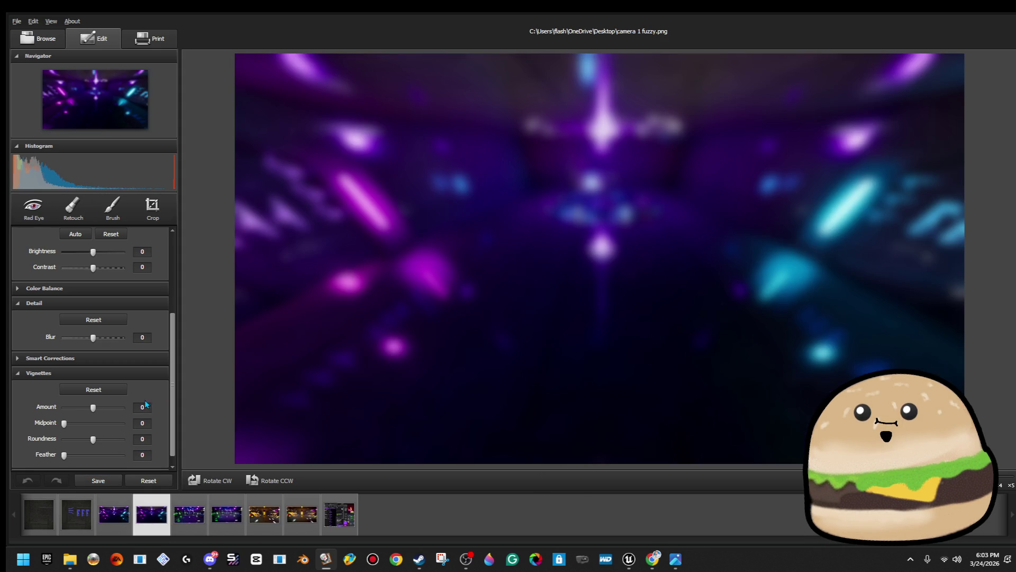
{"action": "type", "text": "-10"}
{"action": "key", "text": "Return"}
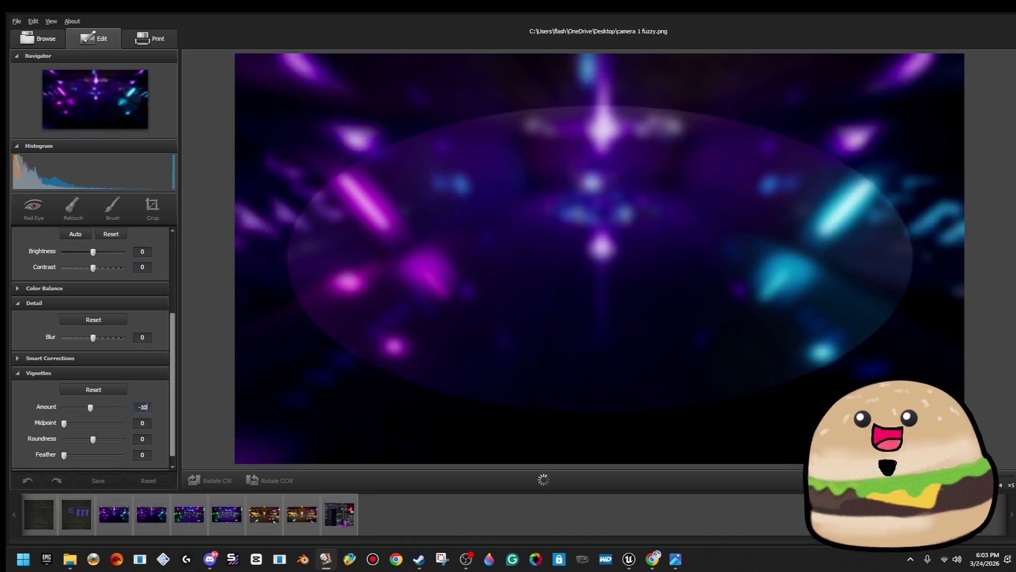
{"action": "left_click", "coordinate": [142, 456]}
{"action": "type", "text": "100"}
{"action": "key", "text": "Return"}
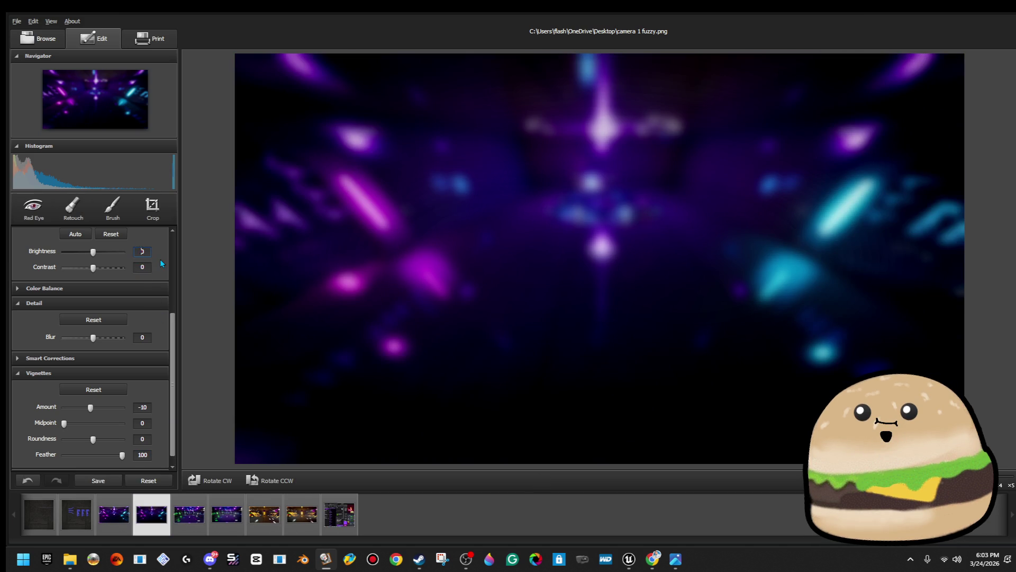
{"action": "type", "text": "50"}
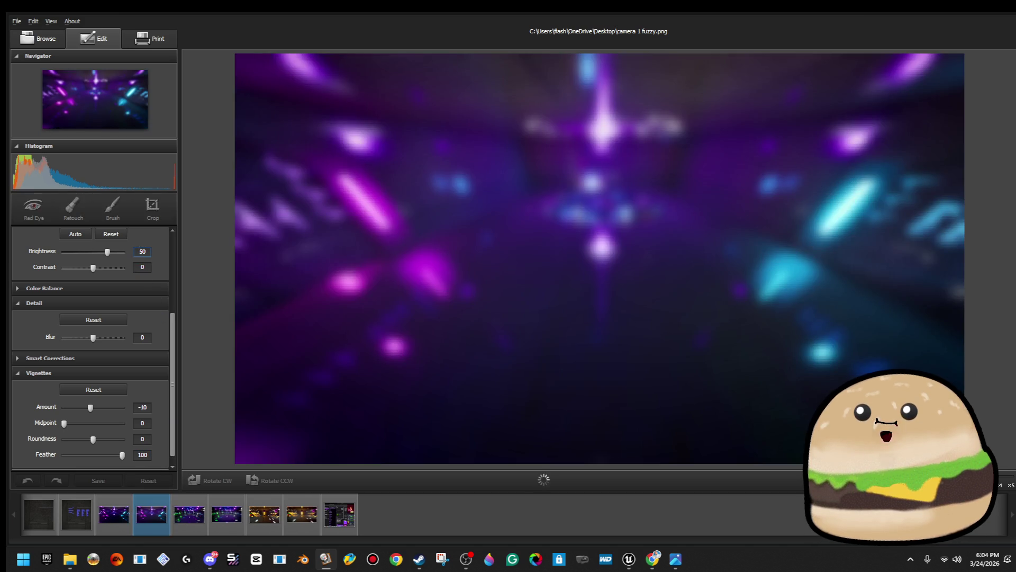
{"action": "left_click", "coordinate": [107, 481]}
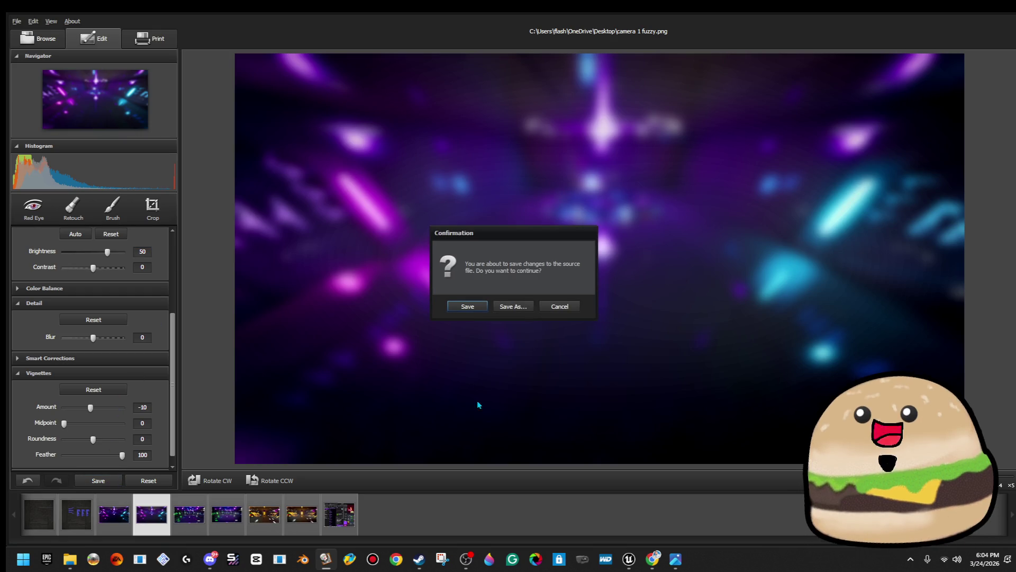
{"action": "left_click", "coordinate": [473, 312]}
{"action": "left_click", "coordinate": [239, 515]}
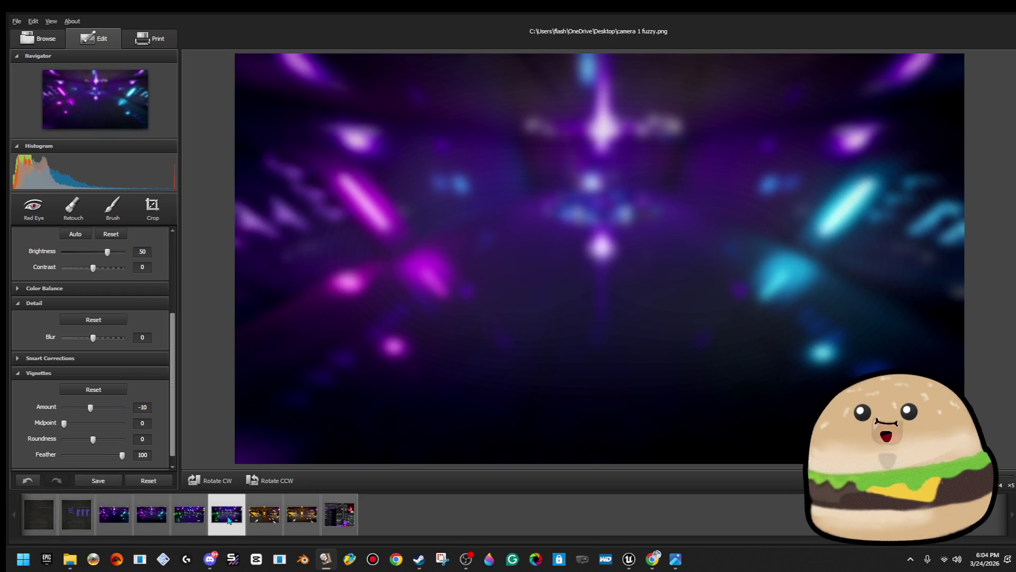
{"action": "left_click", "coordinate": [339, 514]}
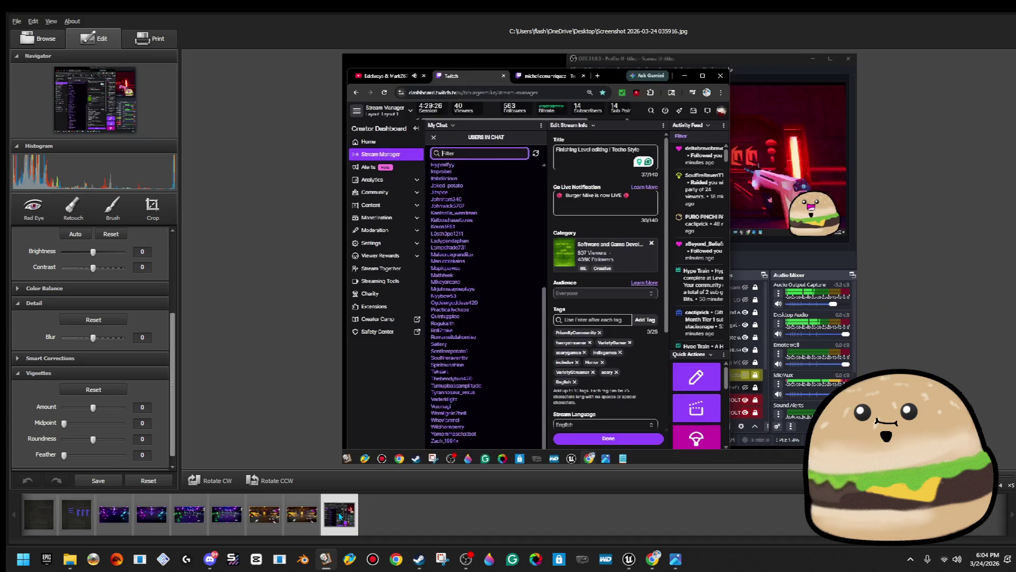
- Review the edited camera images, reopen camera 2 fuzzy and show its tone correction settings
{"action": "left_click", "coordinate": [306, 518]}
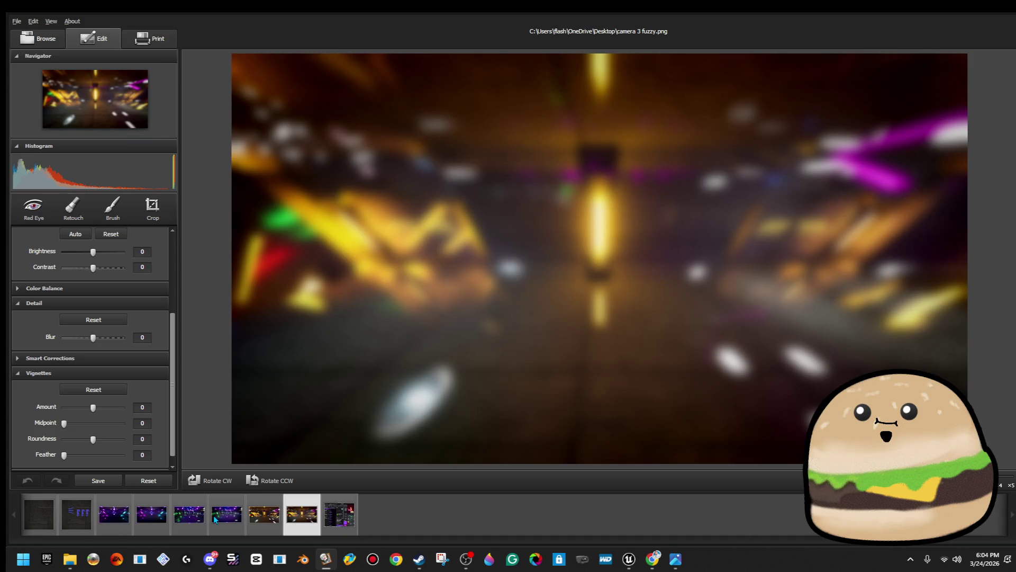
{"action": "left_click", "coordinate": [211, 518]}
{"action": "left_click", "coordinate": [145, 520]}
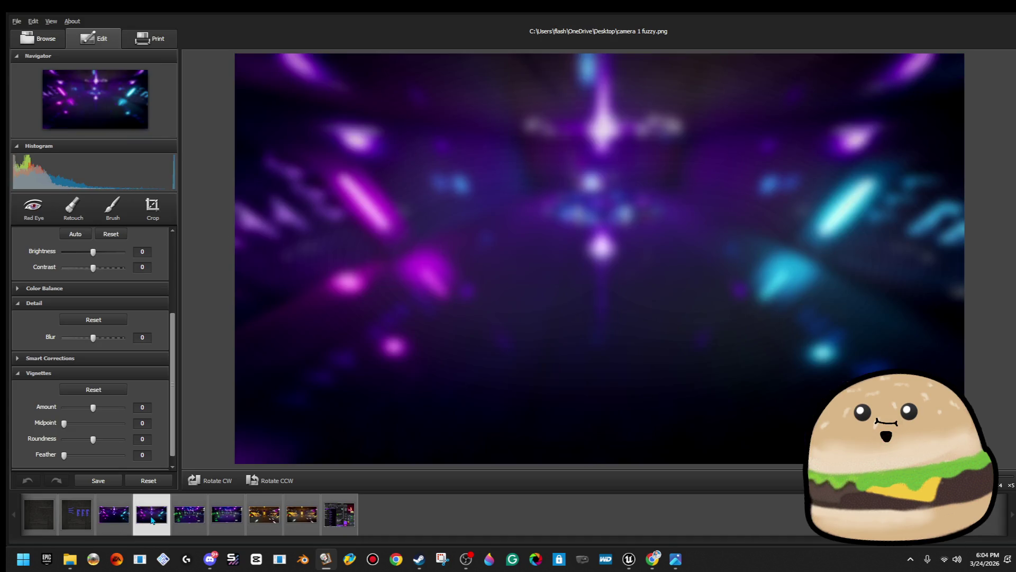
{"action": "left_click", "coordinate": [233, 525]}
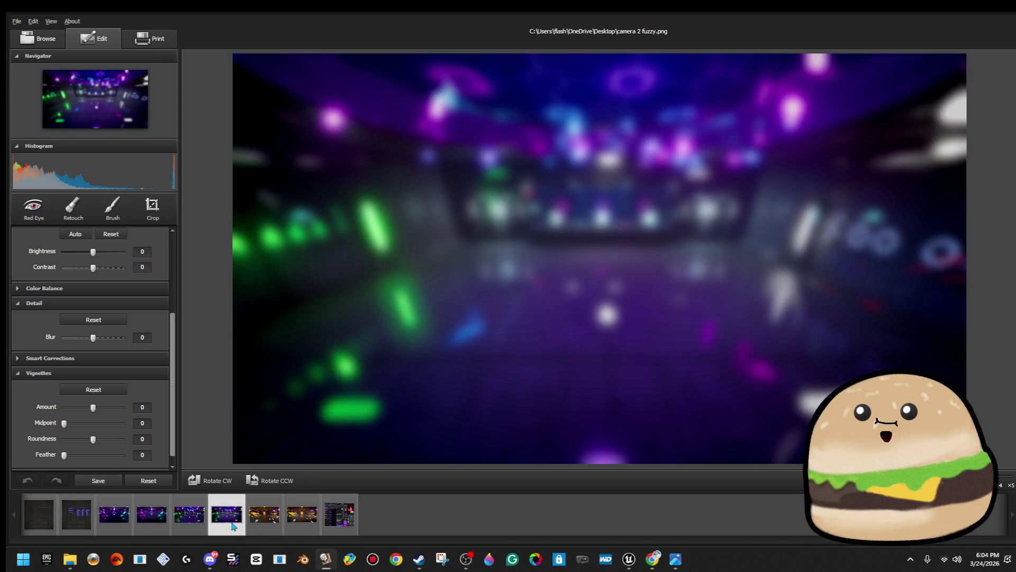
{"action": "scroll", "coordinate": [90, 331], "scroll_direction": "up", "scroll_amount": 1}
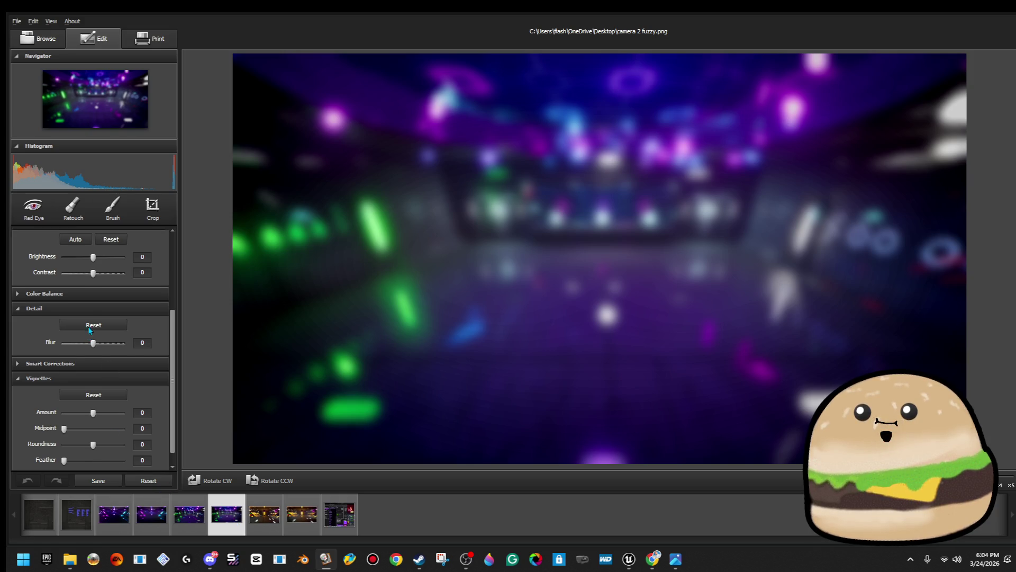
{"action": "scroll", "coordinate": [88, 326], "scroll_direction": "up", "scroll_amount": 5}
{"action": "scroll", "coordinate": [84, 301], "scroll_direction": "up", "scroll_amount": 1}
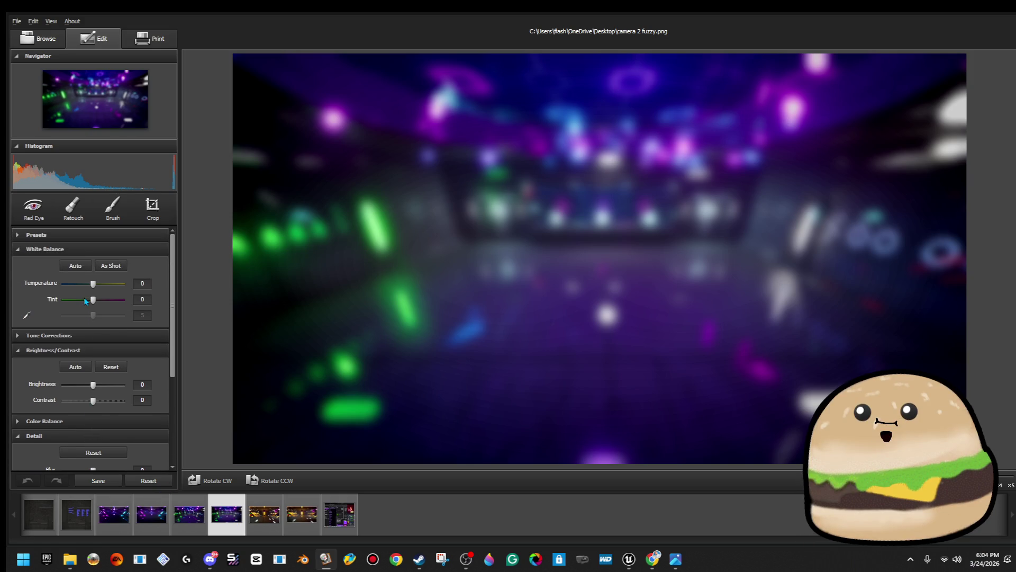
{"action": "left_click", "coordinate": [18, 336]}
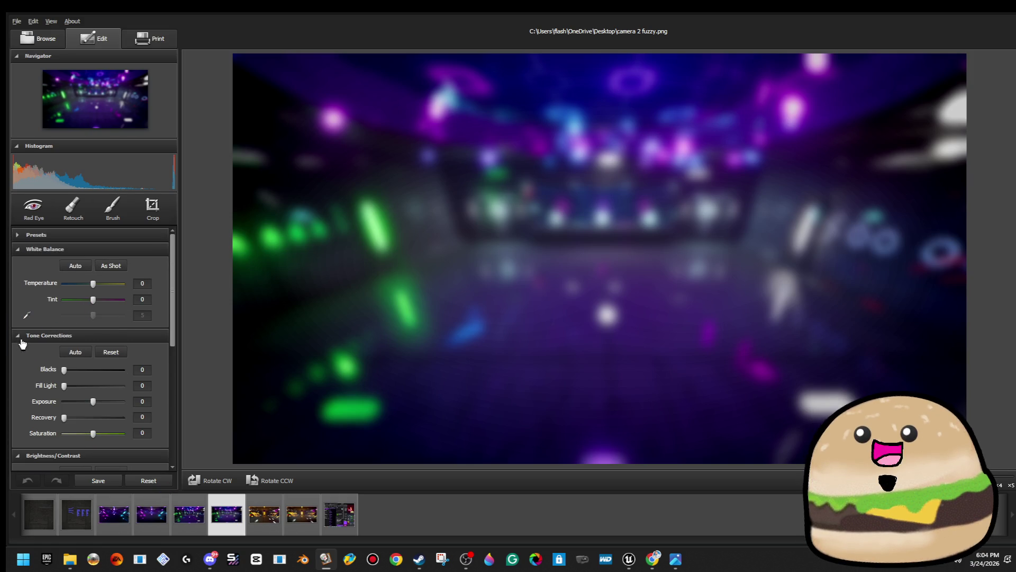
- Raise the camera 2 fuzzy image's saturation to 100 and save it over the source file
{"action": "left_click", "coordinate": [142, 433]}
{"action": "type", "text": "50"}
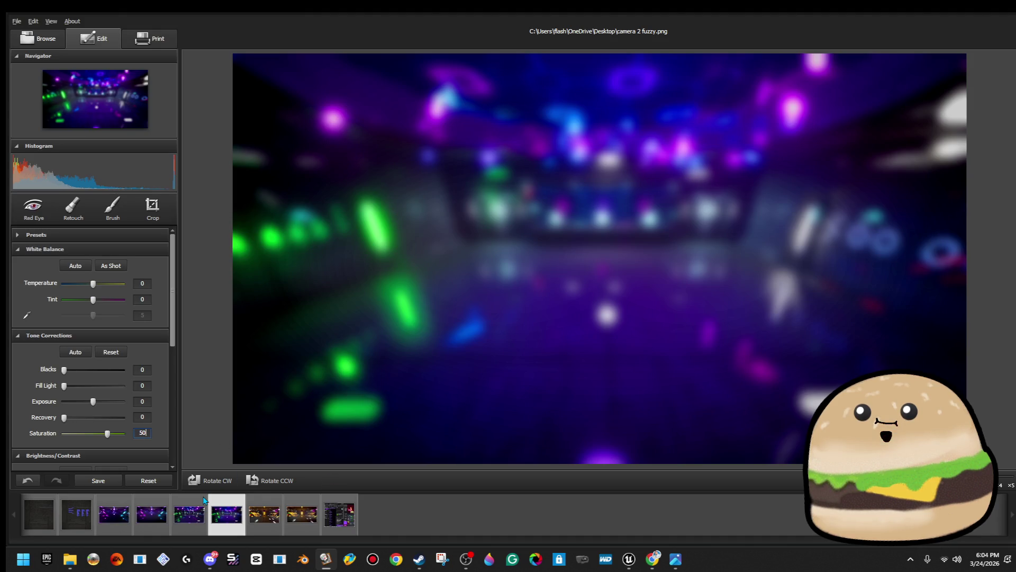
{"action": "left_click_drag", "start_coordinate": [107, 434], "coordinate": [155, 442]}
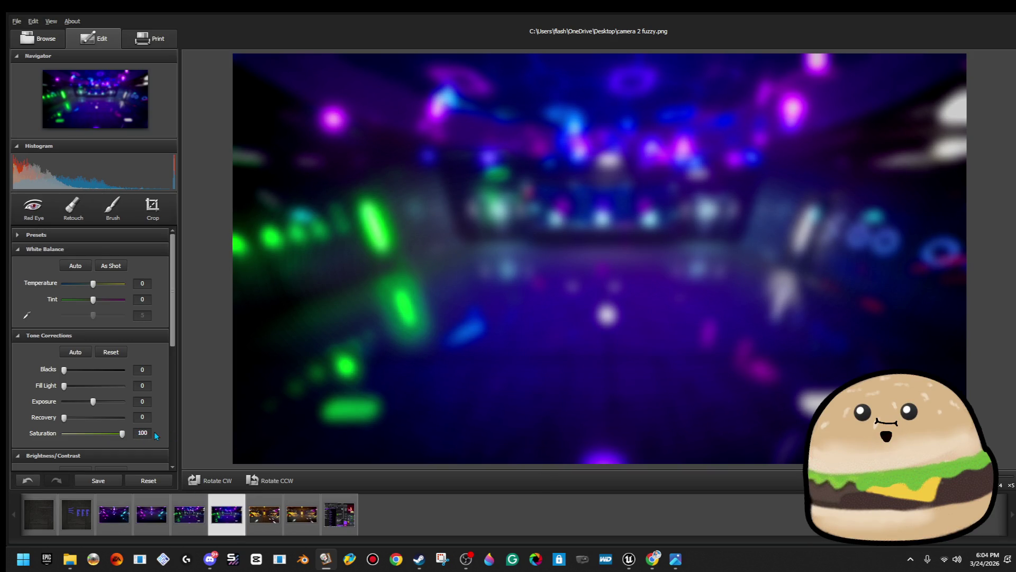
{"action": "left_click", "coordinate": [106, 483]}
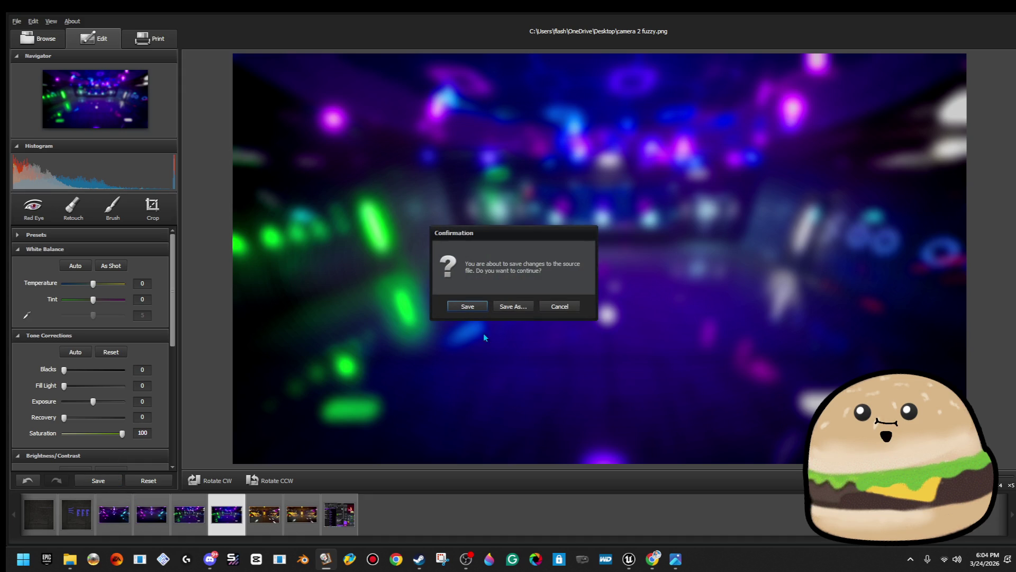
{"action": "left_click", "coordinate": [473, 311]}
- Overwrite camera 1 fuzzy and camera 3 fuzzy (saturation 51), then close AVS Photo Editor
{"action": "left_click", "coordinate": [151, 513]}
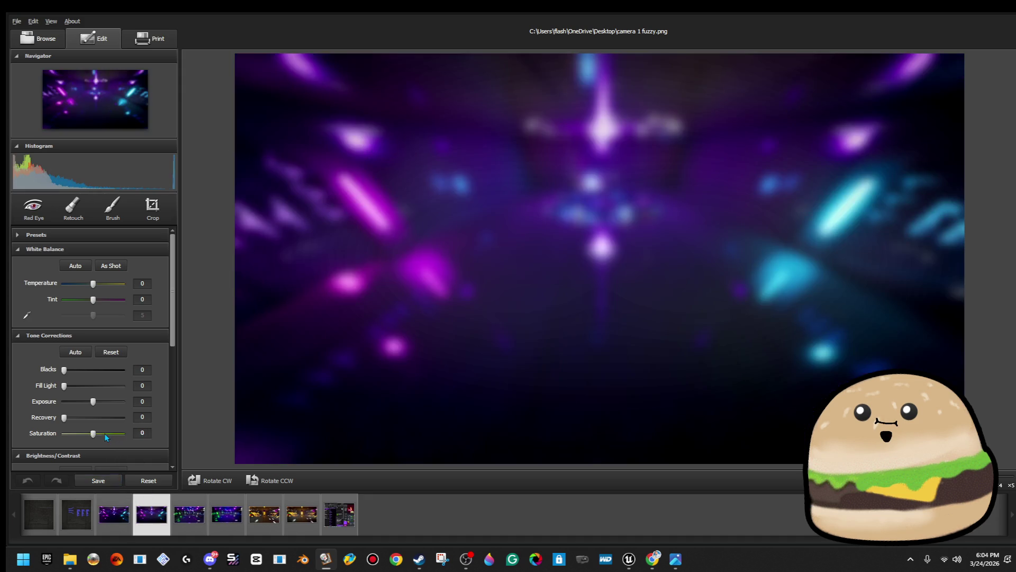
{"action": "left_click", "coordinate": [88, 483]}
{"action": "left_click", "coordinate": [464, 307]}
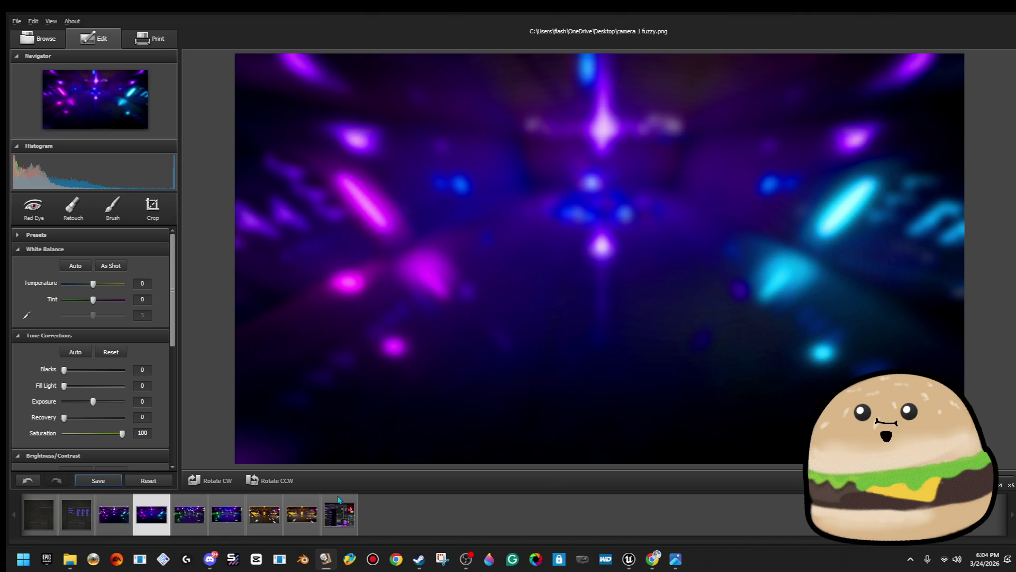
{"action": "left_click", "coordinate": [302, 513]}
{"action": "left_click", "coordinate": [105, 434]}
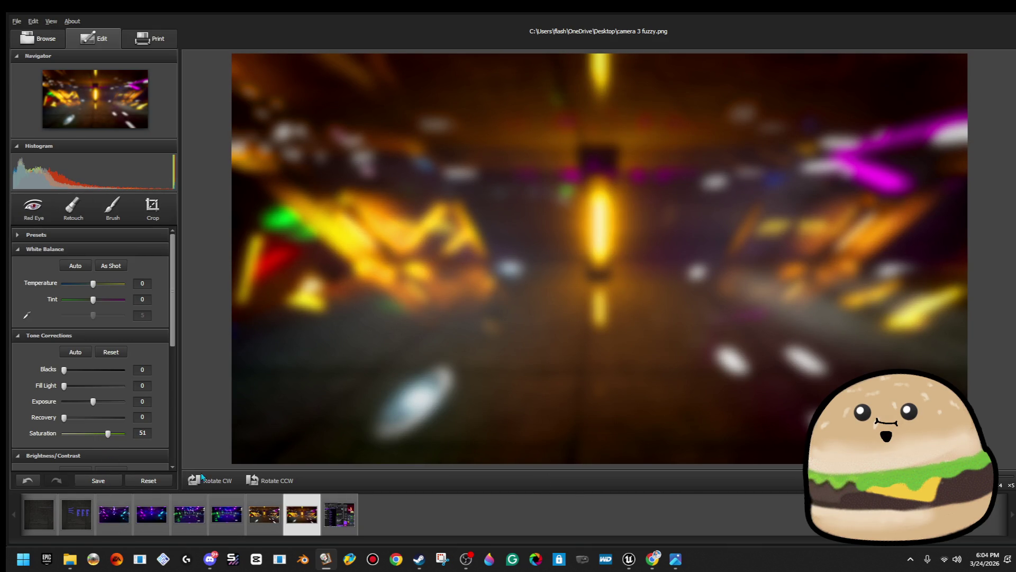
{"action": "left_click", "coordinate": [112, 482]}
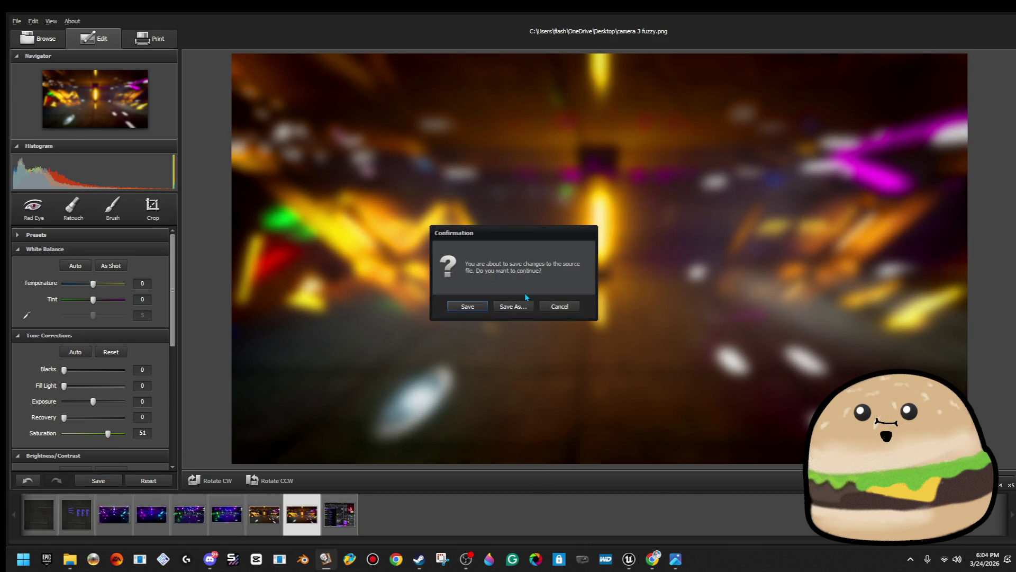
{"action": "left_click", "coordinate": [468, 307]}
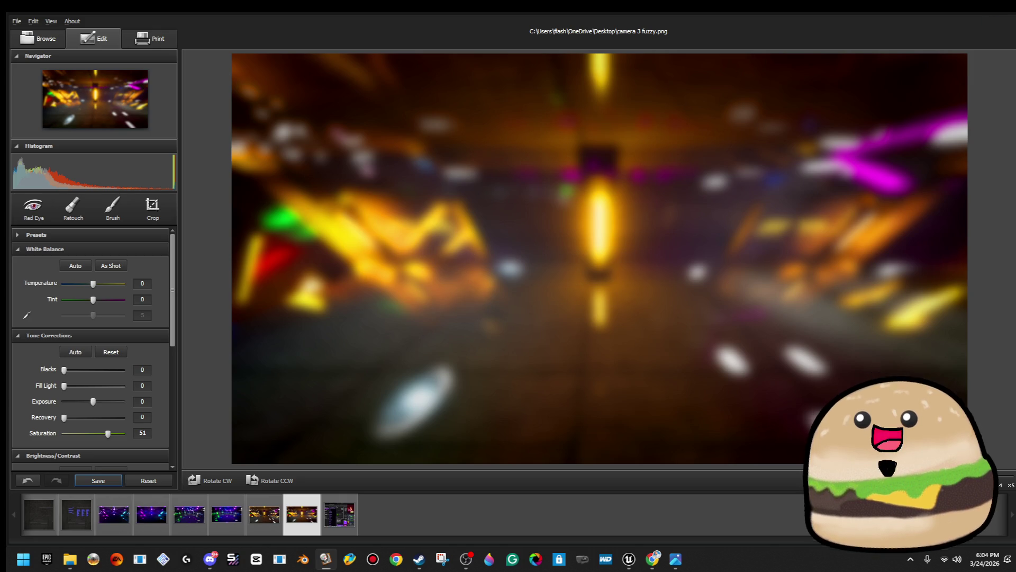
{"action": "left_click", "coordinate": [1012, 14]}
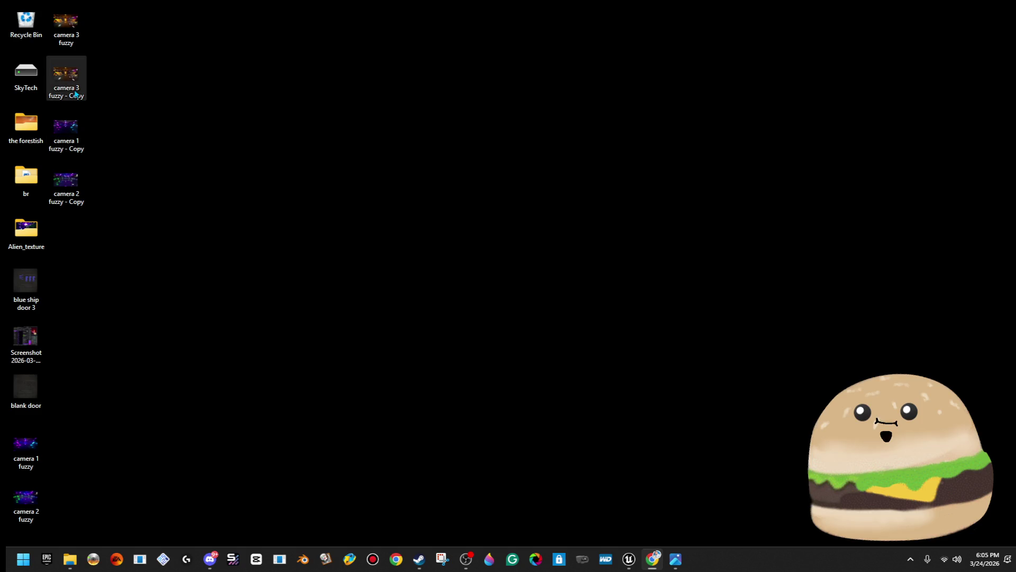
- Cut the camera 1, 2 and 3 fuzzy images from the desktop and paste them into a folder
{"action": "left_click", "coordinate": [66, 129]}
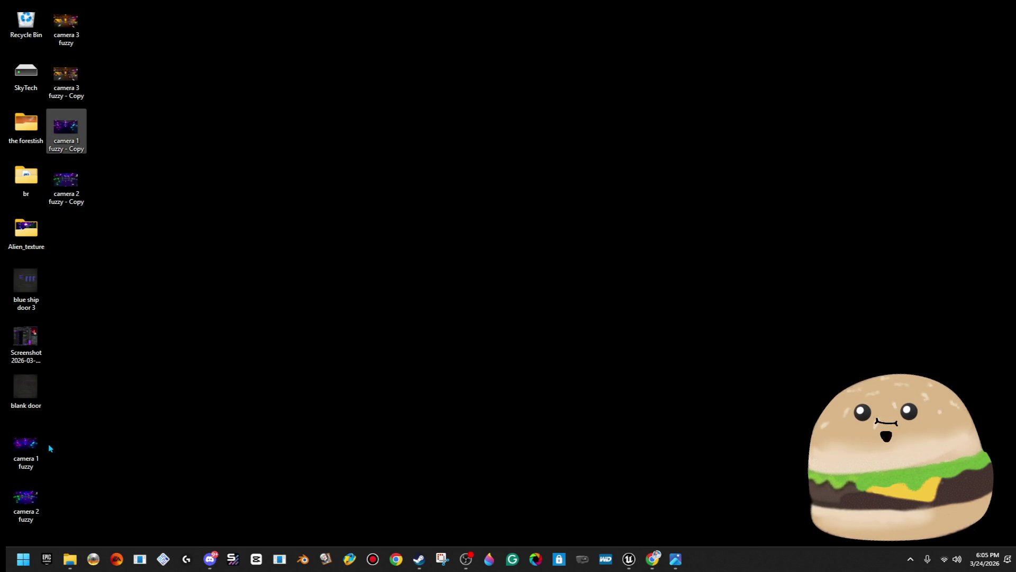
{"action": "left_click", "coordinate": [33, 438]}
{"action": "key", "text": "shift+Down"}
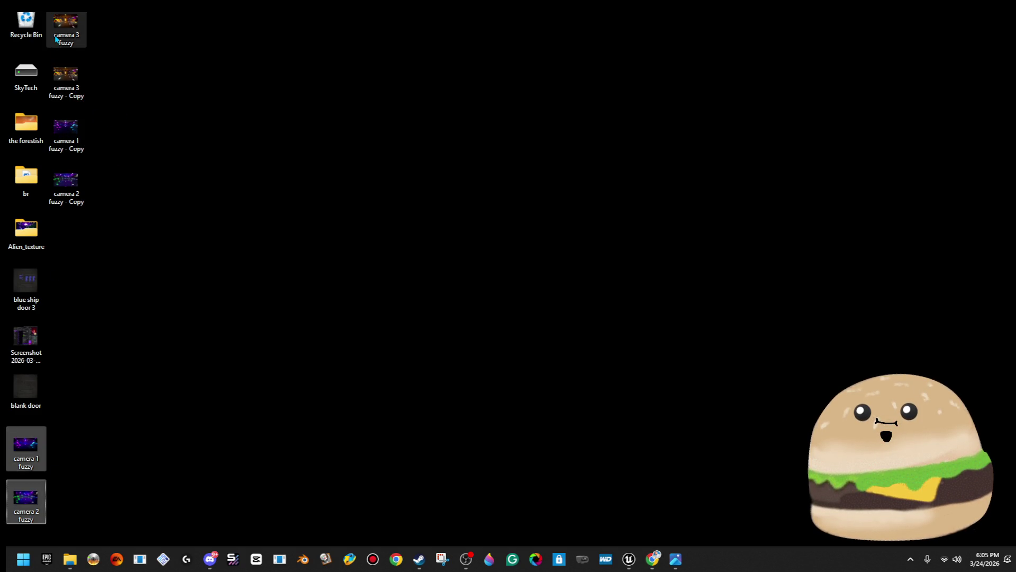
{"action": "right_click", "coordinate": [56, 39]}
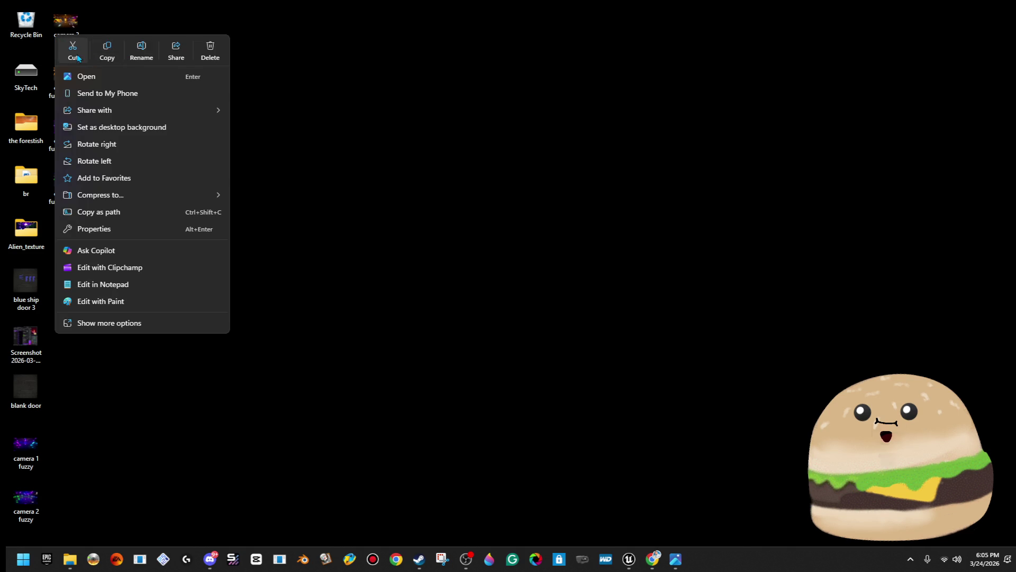
{"action": "left_click", "coordinate": [76, 56]}
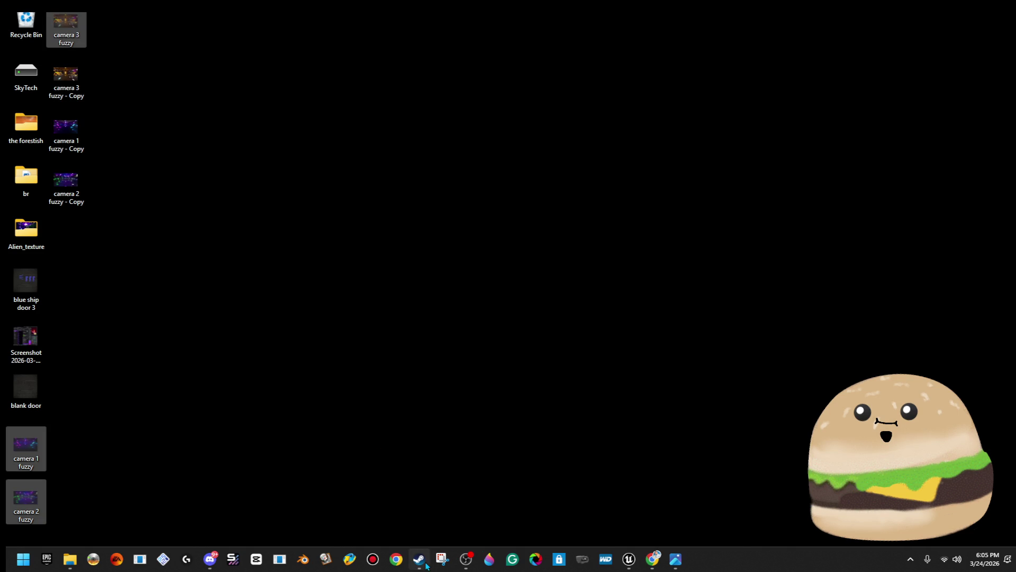
{"action": "mouse_move", "coordinate": [420, 558]}
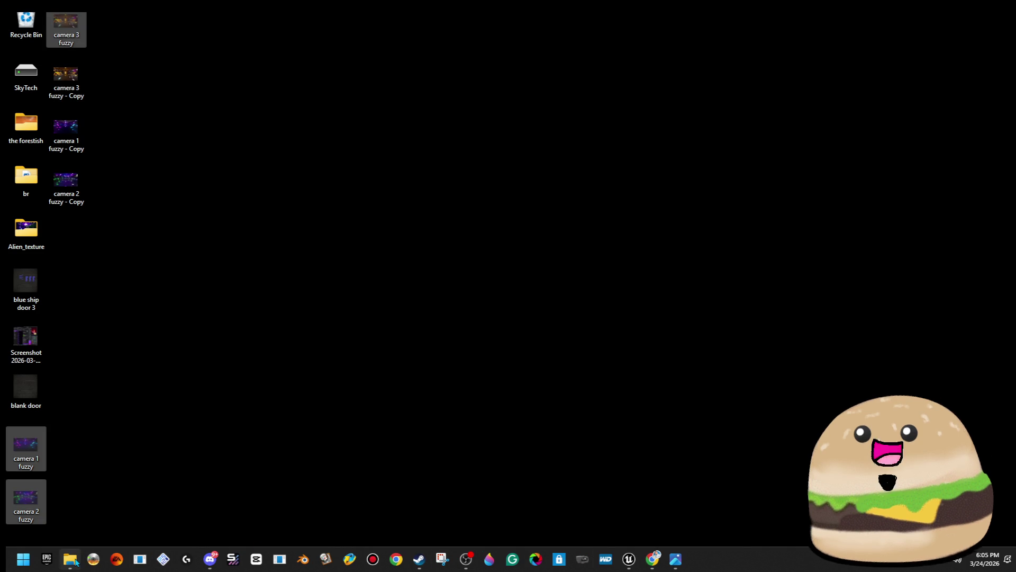
{"action": "left_click", "coordinate": [70, 558]}
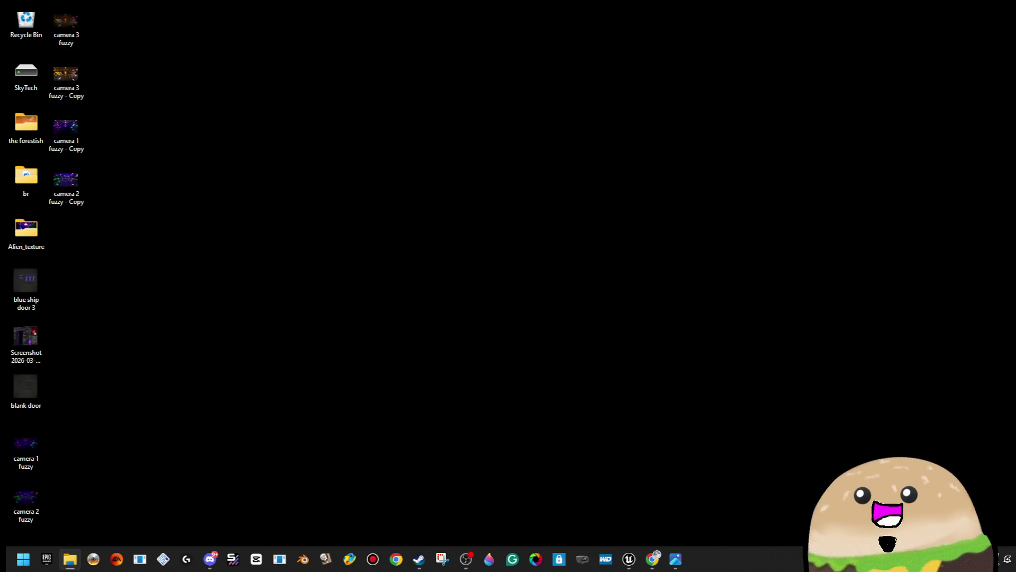
{"action": "key", "text": "ctrl+v"}
- Close the Steam window, restore the Unreal Editor and fly the view toward the corridor door
{"action": "key", "text": "alt+Tab"}
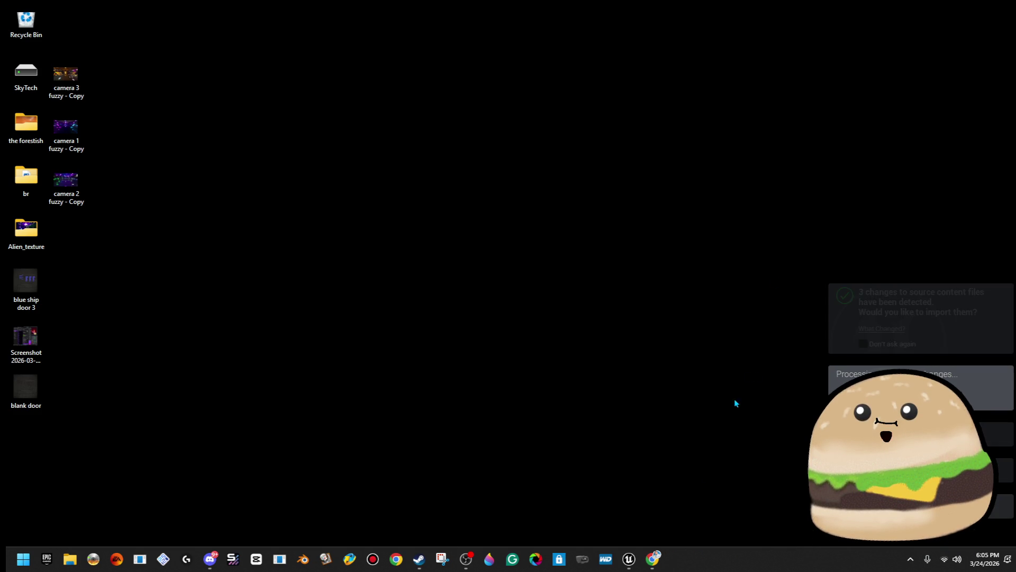
{"action": "left_click", "coordinate": [419, 558]}
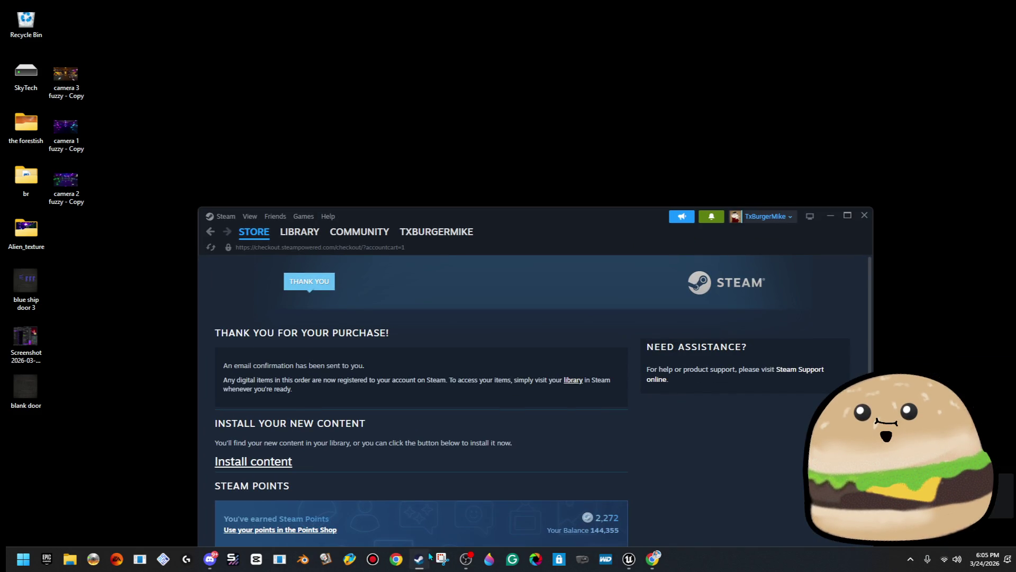
{"action": "left_click", "coordinate": [865, 216]}
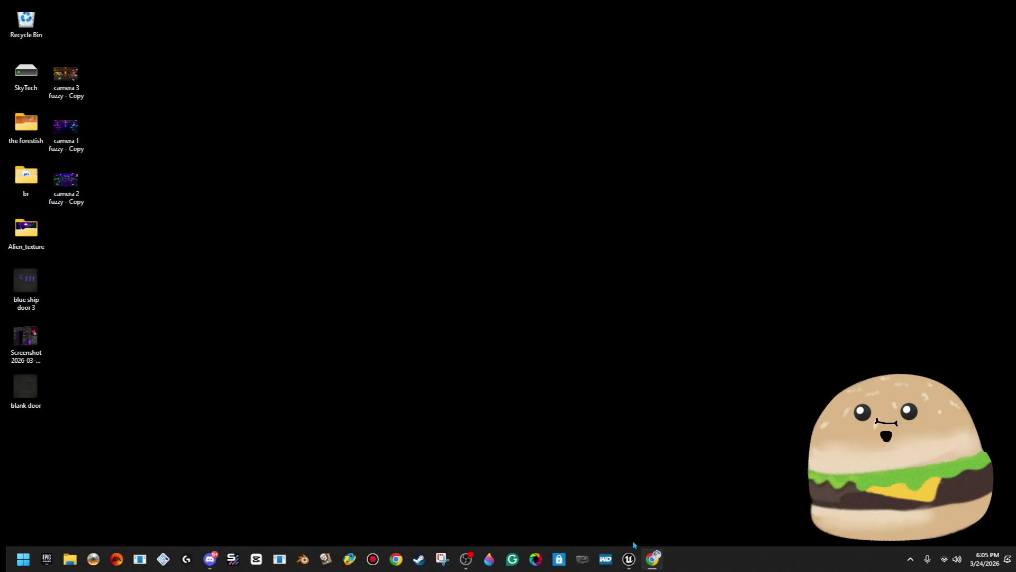
{"action": "left_click", "coordinate": [629, 559]}
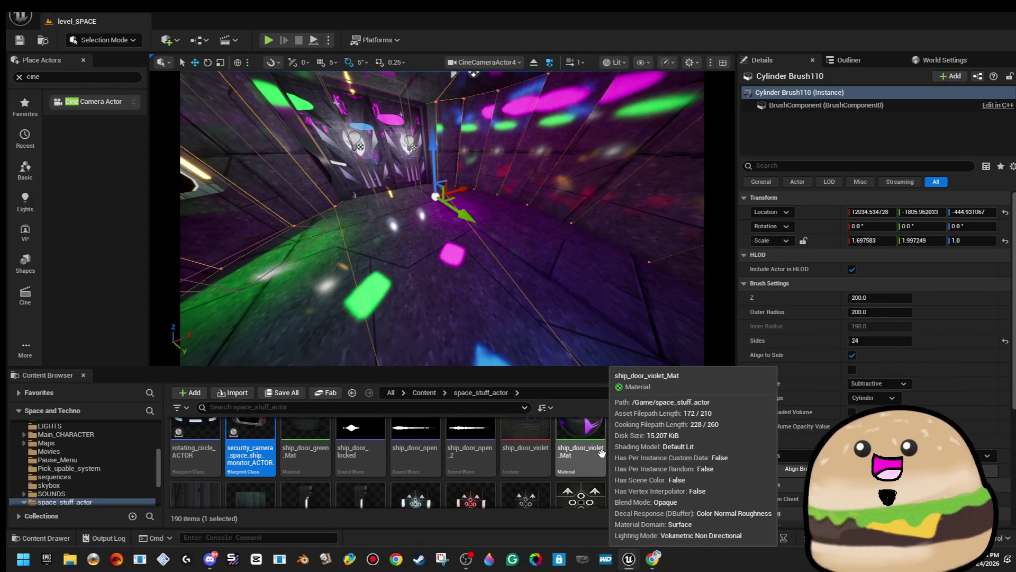
{"action": "left_click_drag", "start_coordinate": [440, 222], "coordinate": [442, 167]}
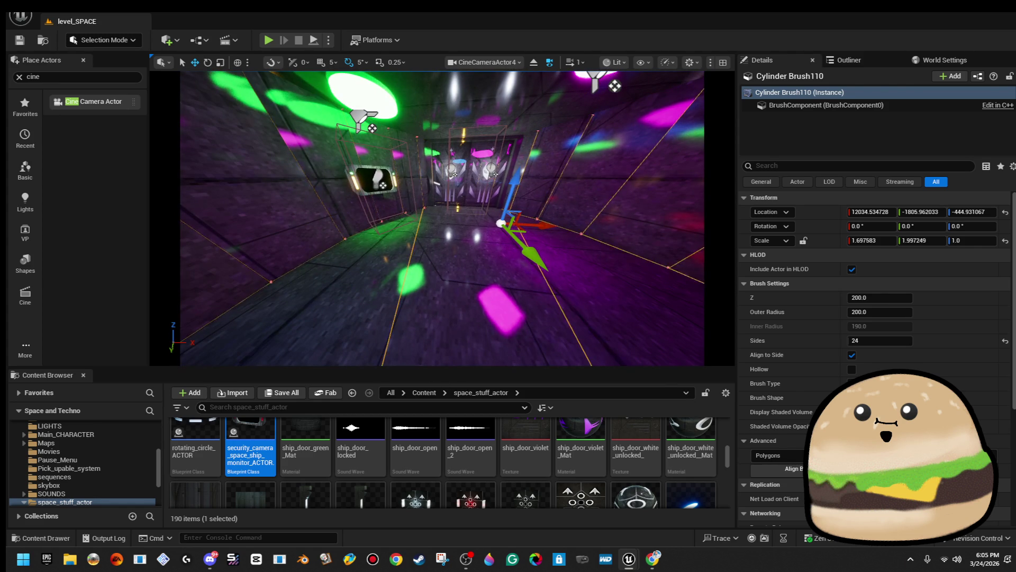
- Select security_camera_space_ship_monitor_ACTOR2 in the corridor and open its Blueprint with Ctrl+E
{"action": "right_click", "coordinate": [371, 173]}
{"action": "left_click", "coordinate": [427, 222]}
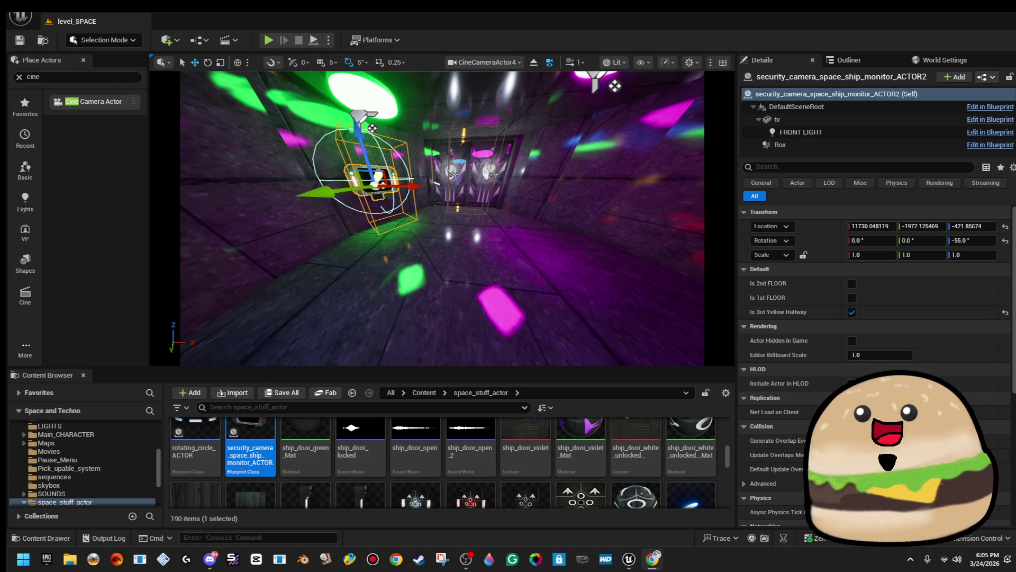
{"action": "key", "text": "ctrl+e"}
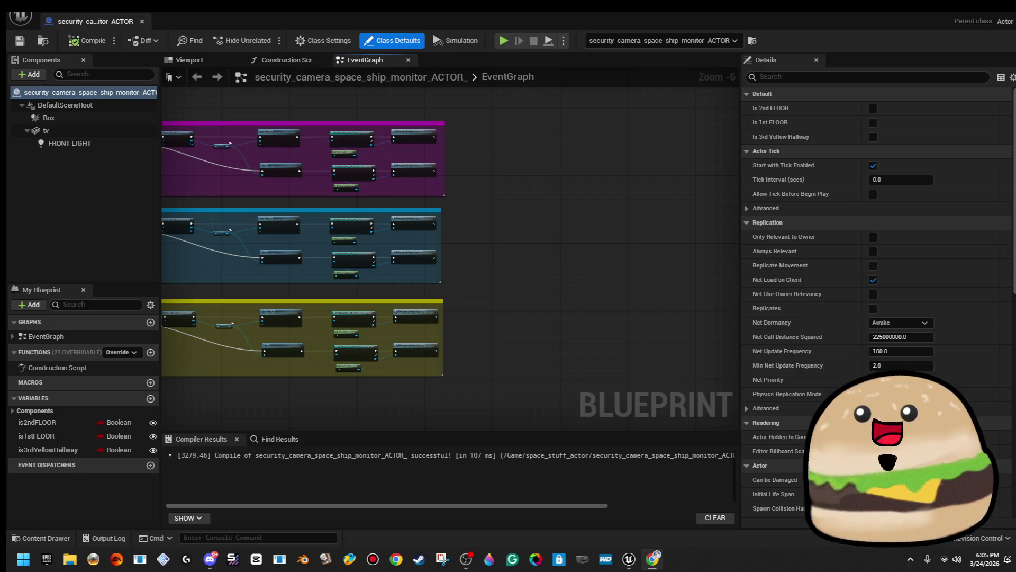
- Wire a Sequence node after the first Set Visibility node and add a Then 2 output
{"action": "mouse_move", "coordinate": [227, 206]}
{"action": "left_mouse_down"}
{"action": "mouse_move", "coordinate": [478, 231]}
{"action": "mouse_move", "coordinate": [525, 221]}
{"action": "mouse_move", "coordinate": [520, 340]}
{"action": "left_mouse_up"}
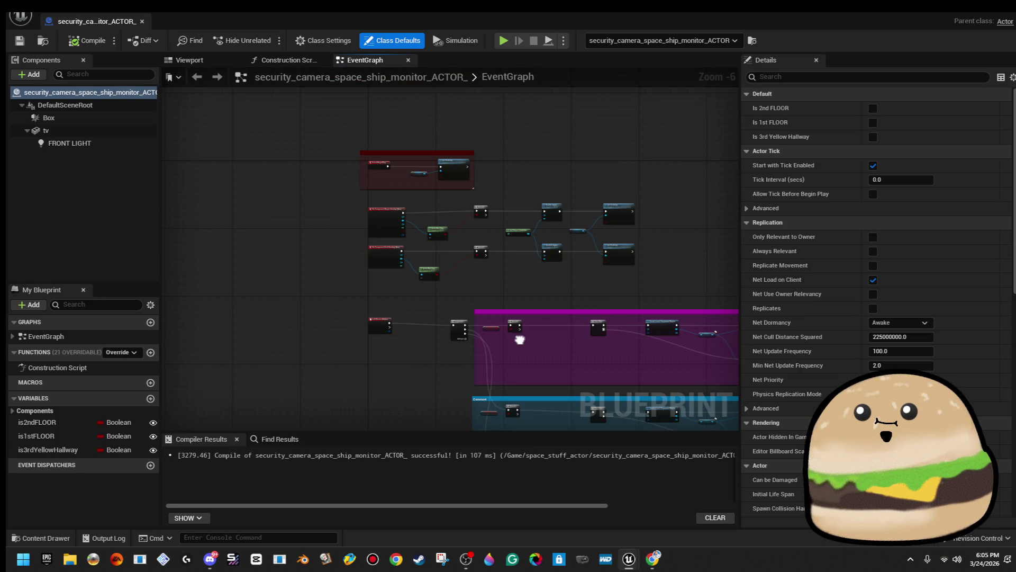
{"action": "scroll", "coordinate": [425, 227], "scroll_direction": "up", "scroll_amount": 4}
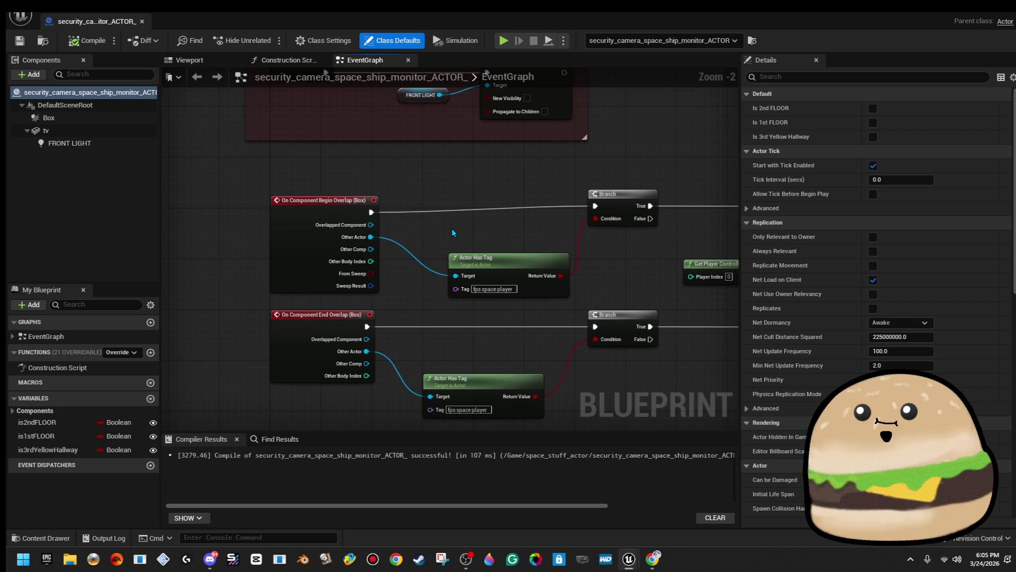
{"action": "mouse_move", "coordinate": [461, 218]}
{"action": "left_mouse_down"}
{"action": "mouse_move", "coordinate": [217, 209]}
{"action": "mouse_move", "coordinate": [588, 239]}
{"action": "mouse_move", "coordinate": [381, 233]}
{"action": "mouse_move", "coordinate": [589, 274]}
{"action": "mouse_move", "coordinate": [407, 272]}
{"action": "left_mouse_up"}
{"action": "scroll", "coordinate": [603, 268], "scroll_direction": "down", "scroll_amount": 2}
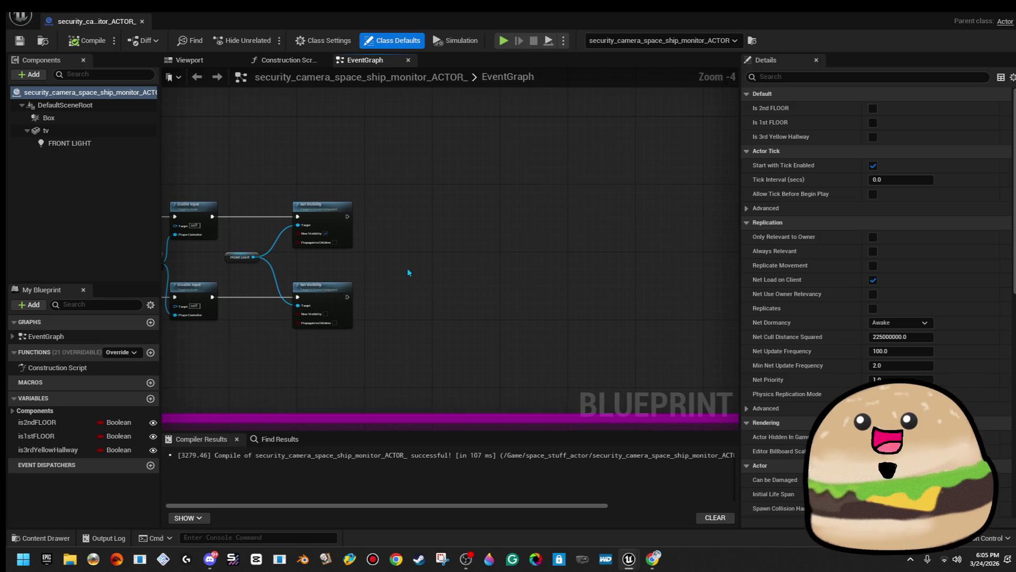
{"action": "mouse_move", "coordinate": [387, 219]}
{"action": "left_mouse_down"}
{"action": "mouse_move", "coordinate": [361, 233]}
{"action": "mouse_move", "coordinate": [421, 112]}
{"action": "left_mouse_up"}
{"action": "key", "text": "s"}
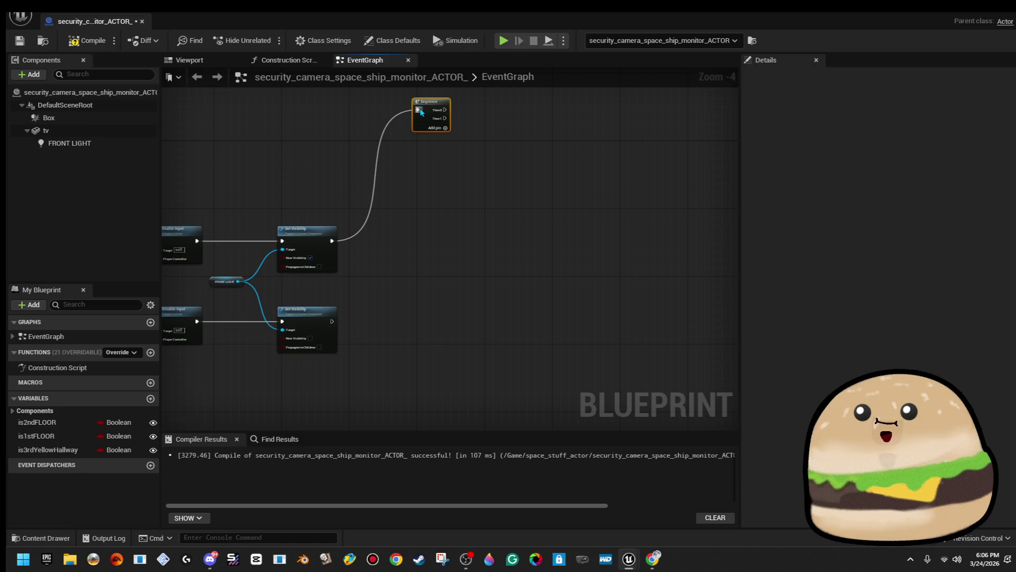
{"action": "left_click_drag", "start_coordinate": [441, 200], "coordinate": [430, 219]}
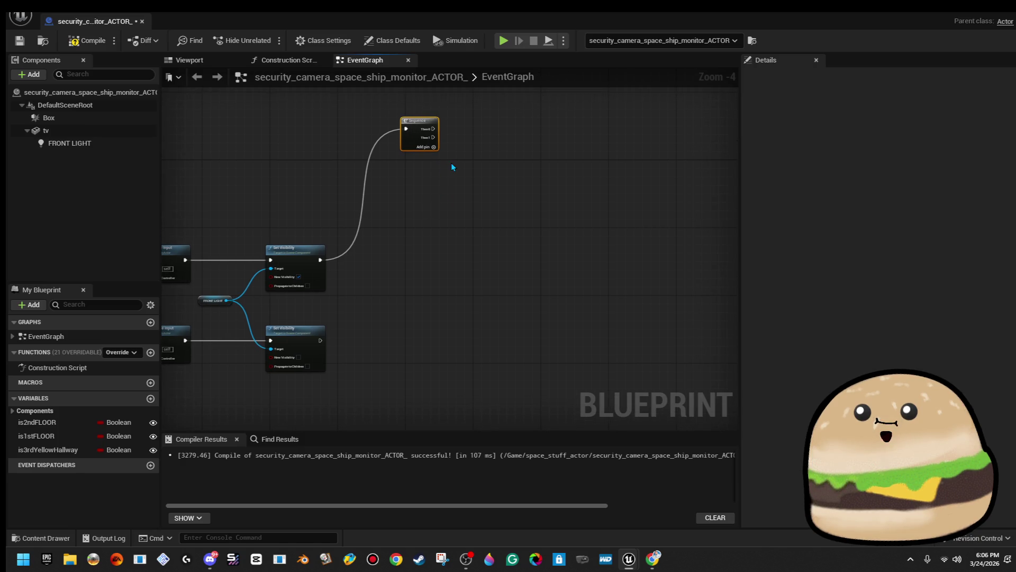
{"action": "left_click_drag", "start_coordinate": [453, 167], "coordinate": [448, 199]}
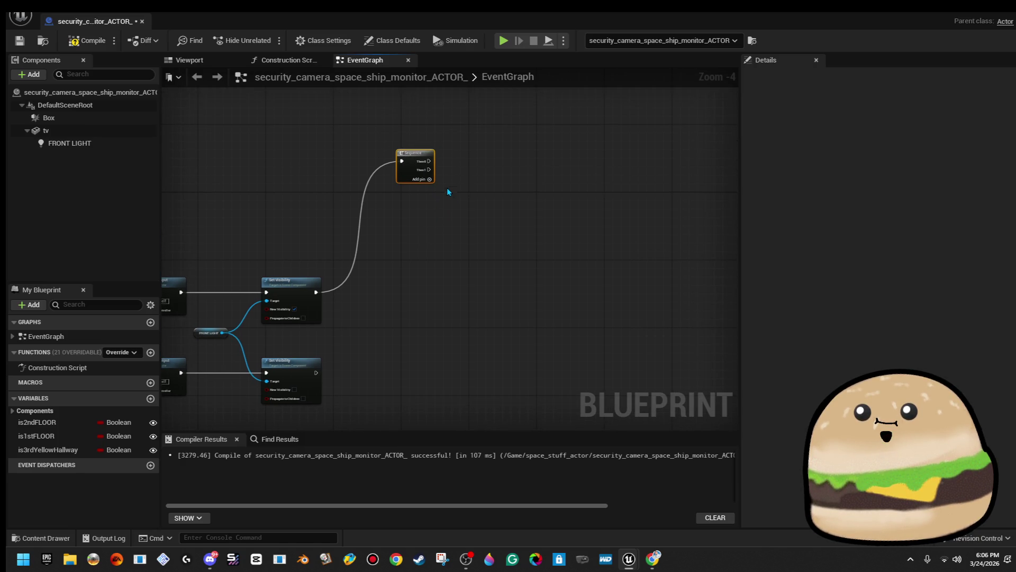
{"action": "left_click", "coordinate": [429, 179]}
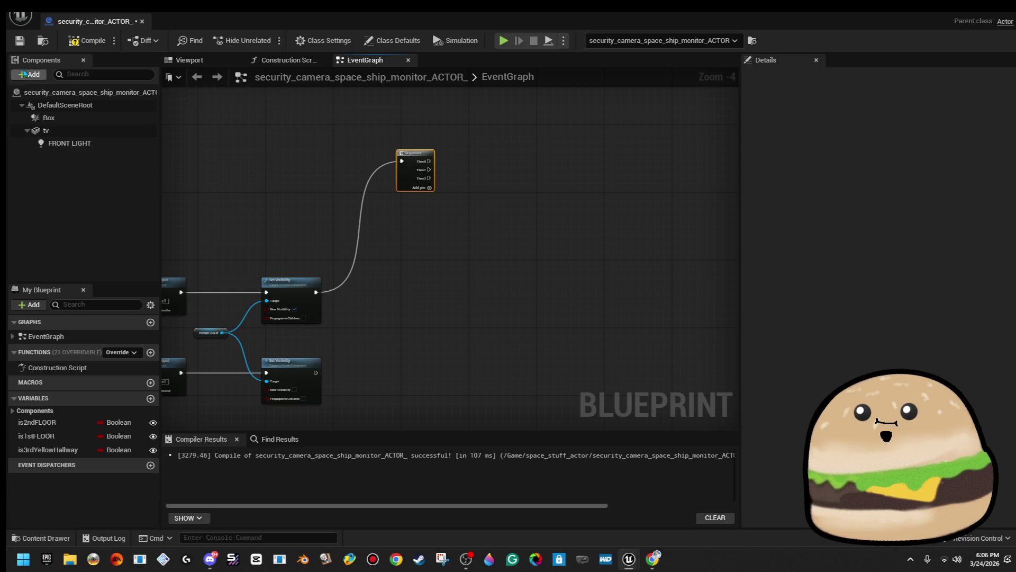
{"action": "left_click", "coordinate": [189, 60]}
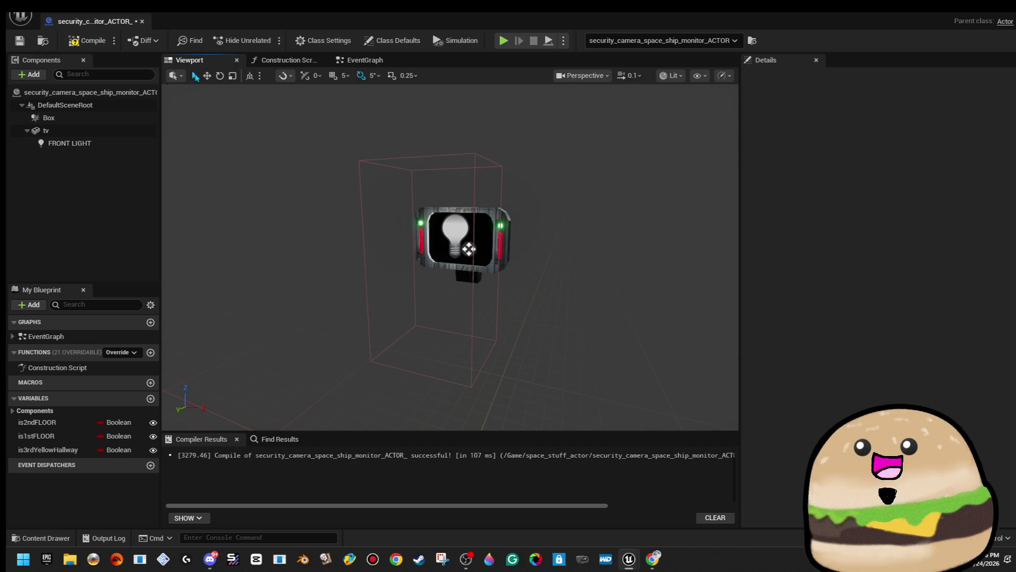
- Add a Plane component to the monitor and rotate it 85° upright
{"action": "left_click", "coordinate": [30, 75]}
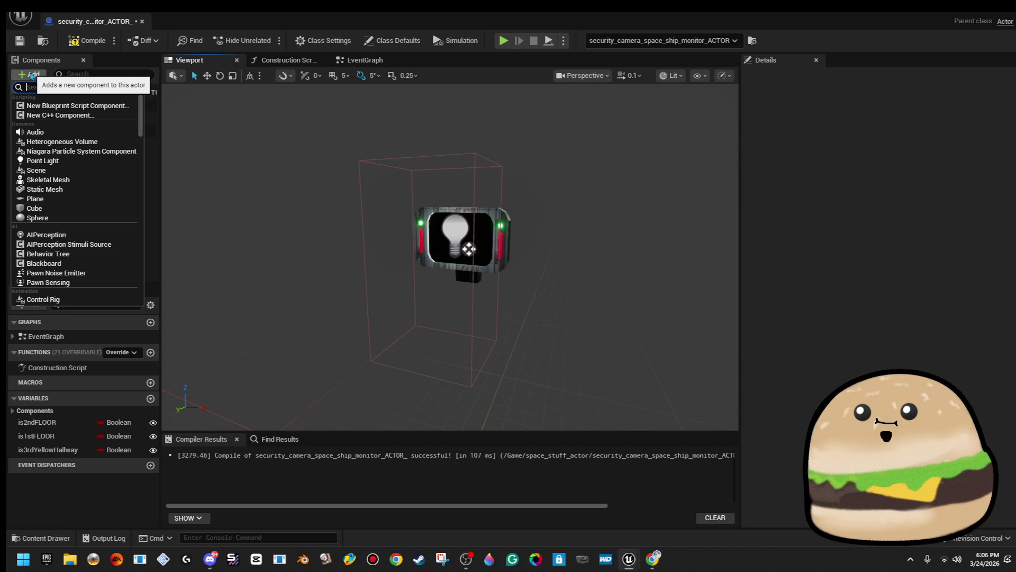
{"action": "type", "text": "plae"}
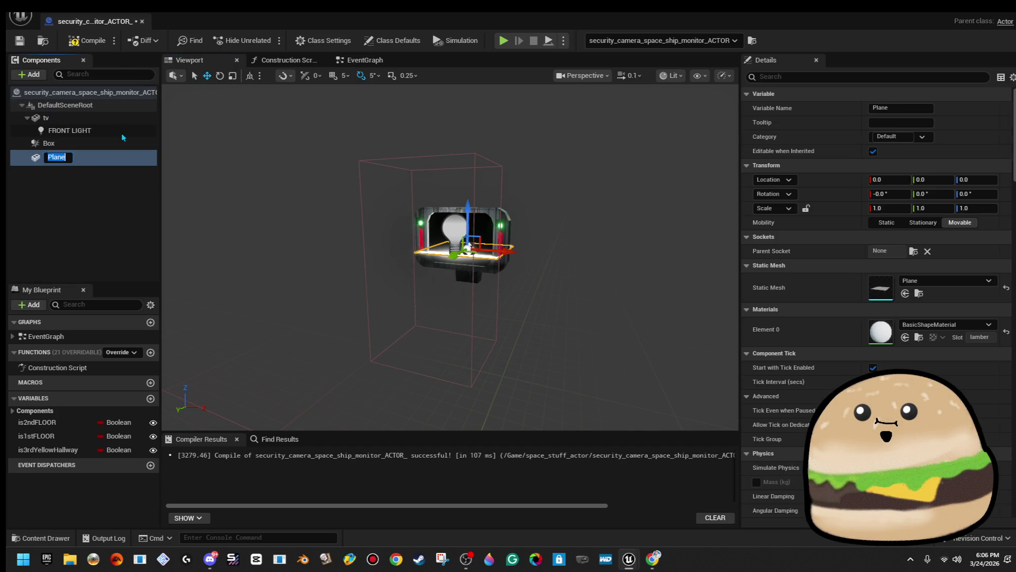
{"action": "left_click", "coordinate": [53, 108]}
{"action": "scroll", "coordinate": [417, 265], "scroll_direction": "up", "scroll_amount": 8}
{"action": "key", "text": "e"}
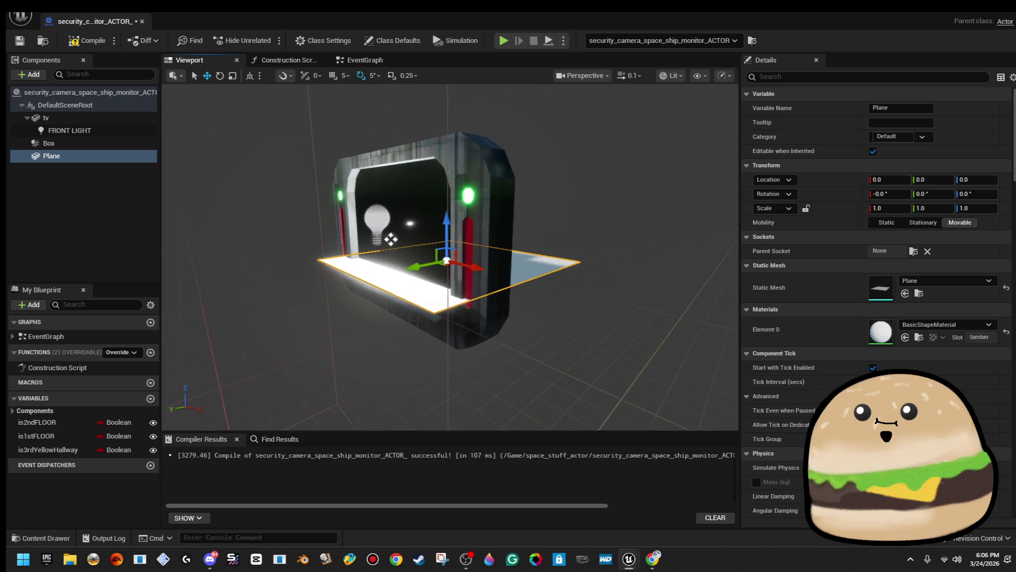
{"action": "mouse_move", "coordinate": [387, 240]}
{"action": "left_mouse_down"}
{"action": "mouse_move", "coordinate": [413, 254]}
{"action": "mouse_move", "coordinate": [365, 254]}
{"action": "mouse_move", "coordinate": [381, 248]}
{"action": "mouse_move", "coordinate": [360, 244]}
{"action": "left_mouse_up"}
- Fit the plane over the screen (X 1.762142, Z 16.282884), compile, save, and search materials for 'cam'
{"action": "key", "text": "w"}
{"action": "mouse_move", "coordinate": [385, 292]}
{"action": "left_mouse_down"}
{"action": "mouse_move", "coordinate": [468, 300]}
{"action": "mouse_move", "coordinate": [461, 313]}
{"action": "mouse_move", "coordinate": [474, 331]}
{"action": "mouse_move", "coordinate": [483, 276]}
{"action": "mouse_move", "coordinate": [517, 275]}
{"action": "mouse_move", "coordinate": [509, 266]}
{"action": "mouse_move", "coordinate": [495, 293]}
{"action": "mouse_move", "coordinate": [469, 287]}
{"action": "mouse_move", "coordinate": [543, 245]}
{"action": "left_mouse_up"}
{"action": "key", "text": "r"}
{"action": "key", "text": "w"}
{"action": "left_click", "coordinate": [82, 41]}
{"action": "left_click", "coordinate": [19, 40]}
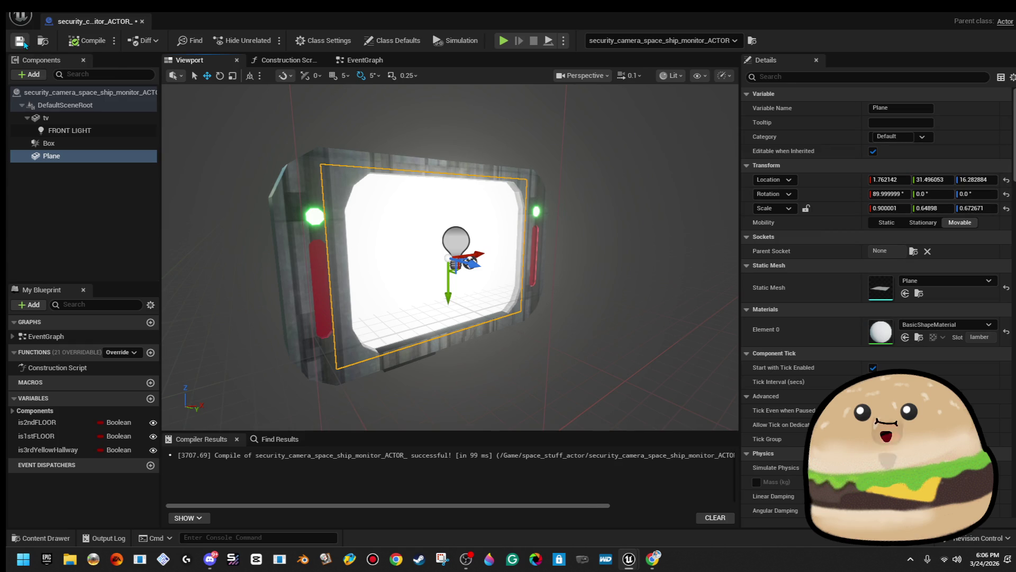
{"action": "left_click", "coordinate": [956, 323]}
{"action": "type", "text": "cam"}
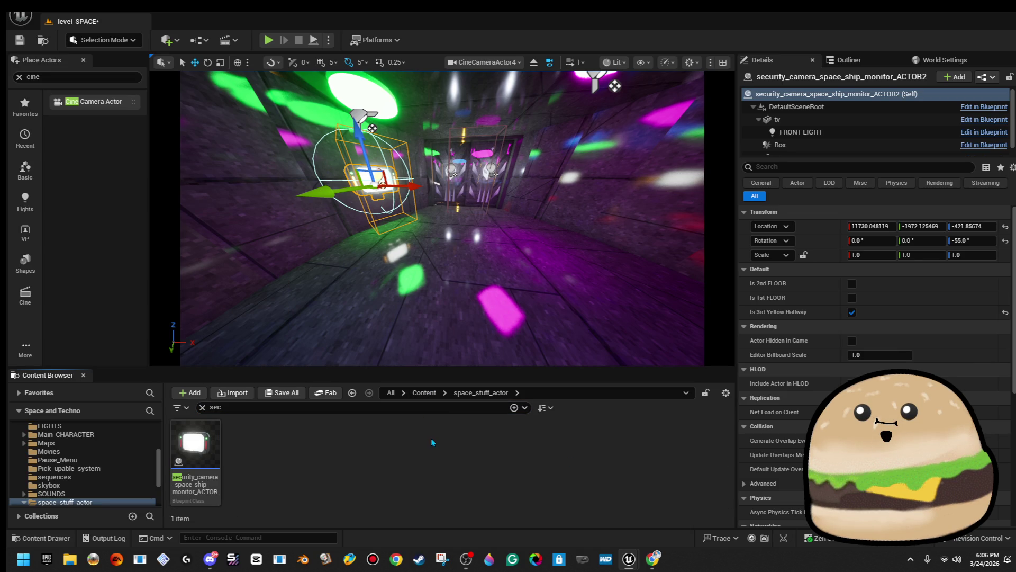
- Cancel an import attempt, then open space_stuff_actor and clear the search filter to list all 190 assets
{"action": "left_click", "coordinate": [250, 393]}
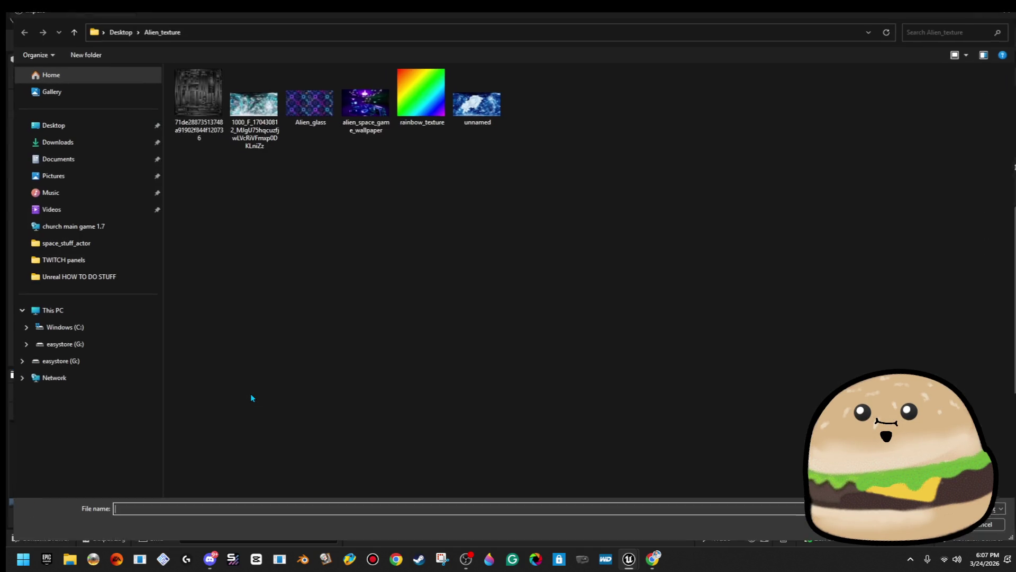
{"action": "key", "text": "Escape"}
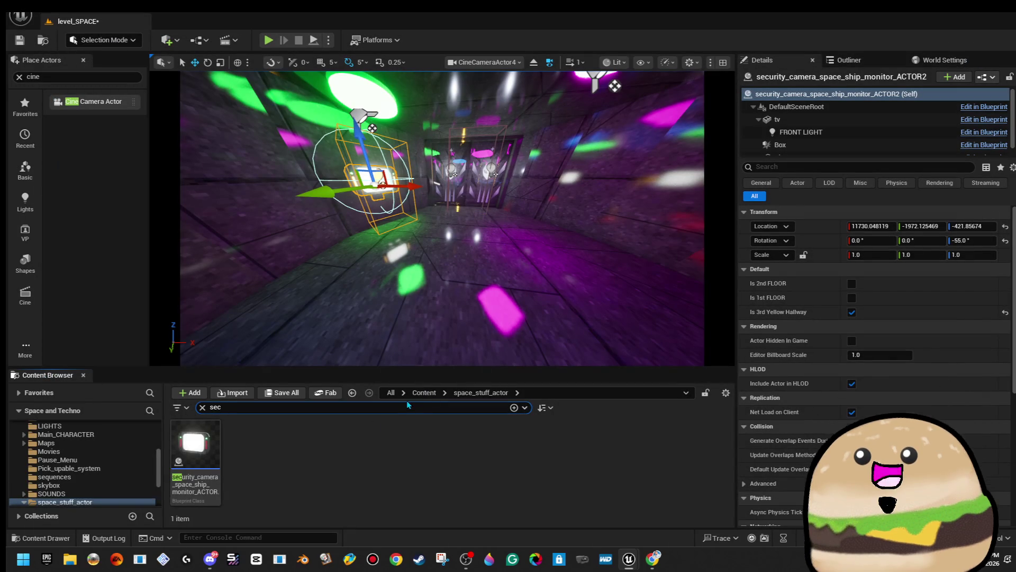
{"action": "left_click", "coordinate": [421, 394]}
{"action": "scroll", "coordinate": [607, 455], "scroll_direction": "down", "scroll_amount": 4}
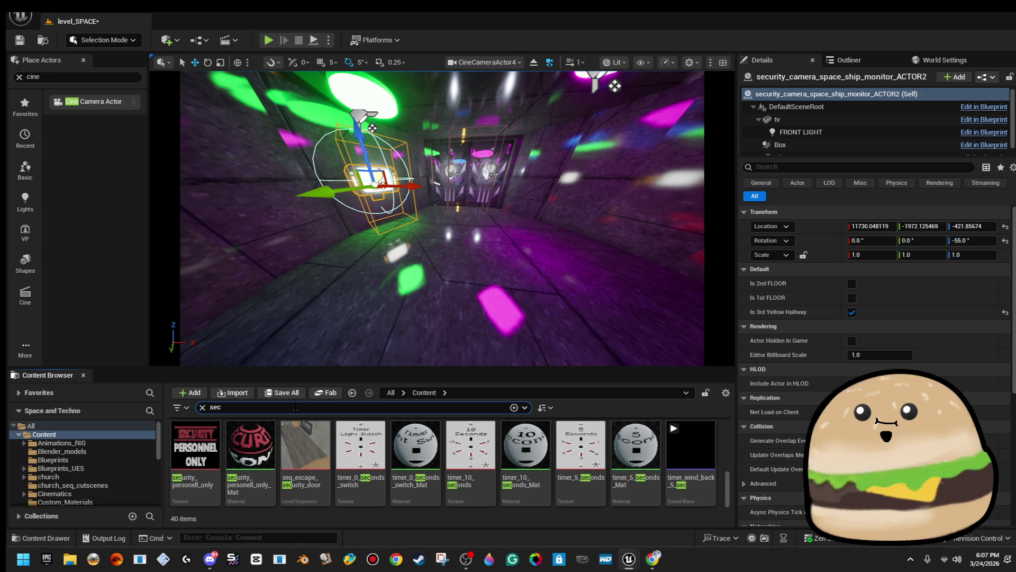
{"action": "type", "text": "urit"}
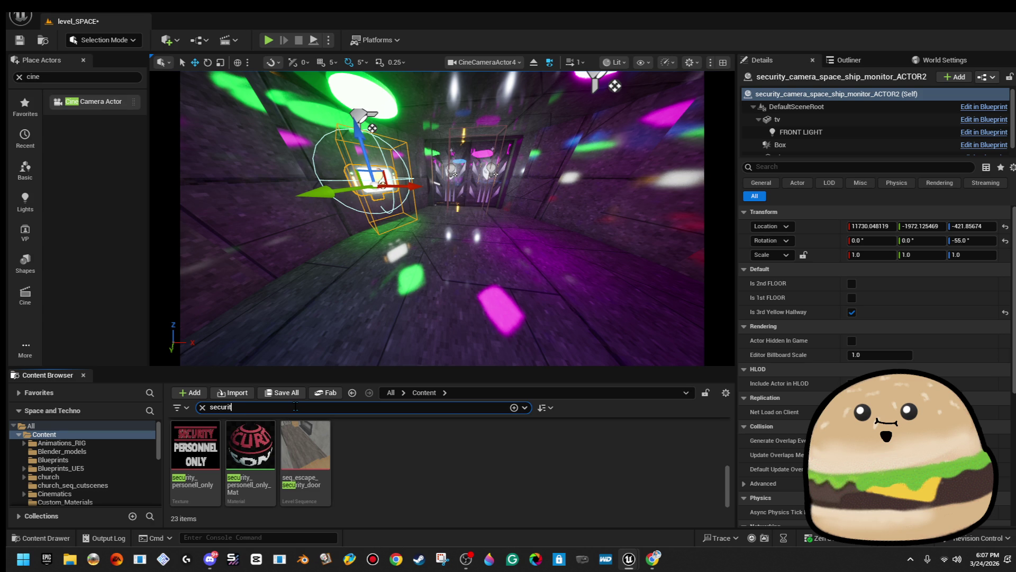
{"action": "scroll", "coordinate": [372, 473], "scroll_direction": "up", "scroll_amount": 3}
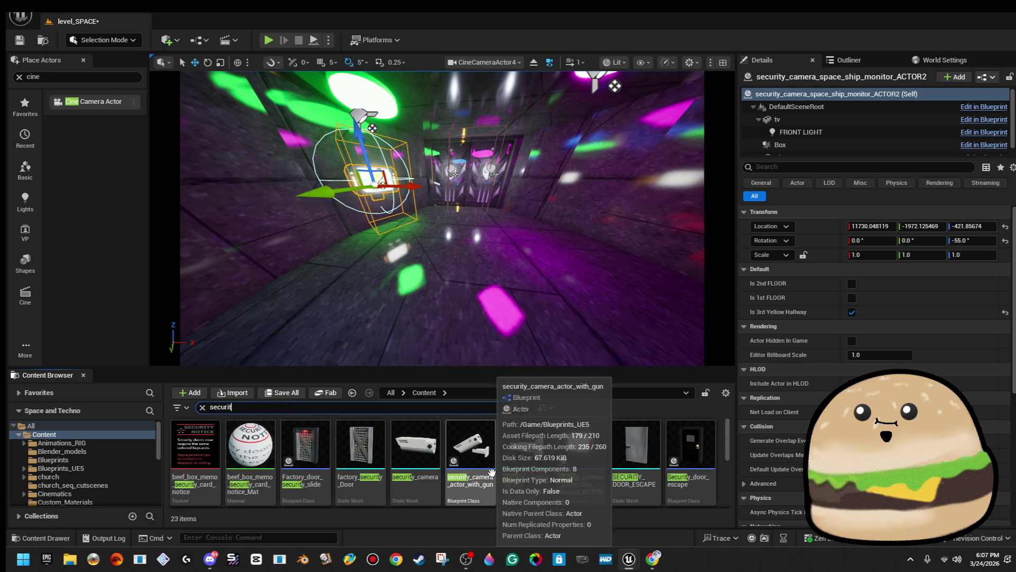
{"action": "scroll", "coordinate": [126, 481], "scroll_direction": "down", "scroll_amount": 10}
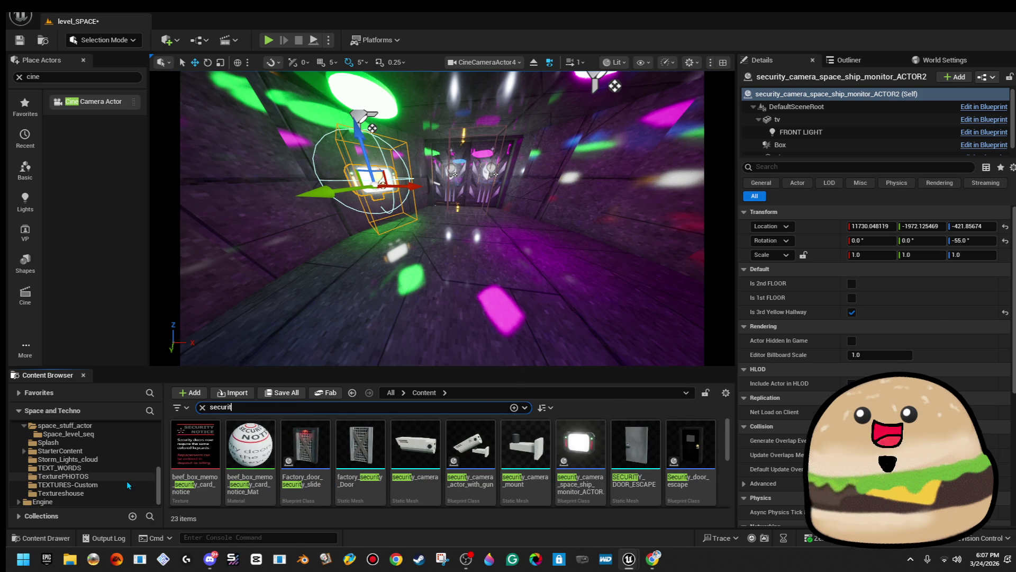
{"action": "left_click", "coordinate": [119, 427]}
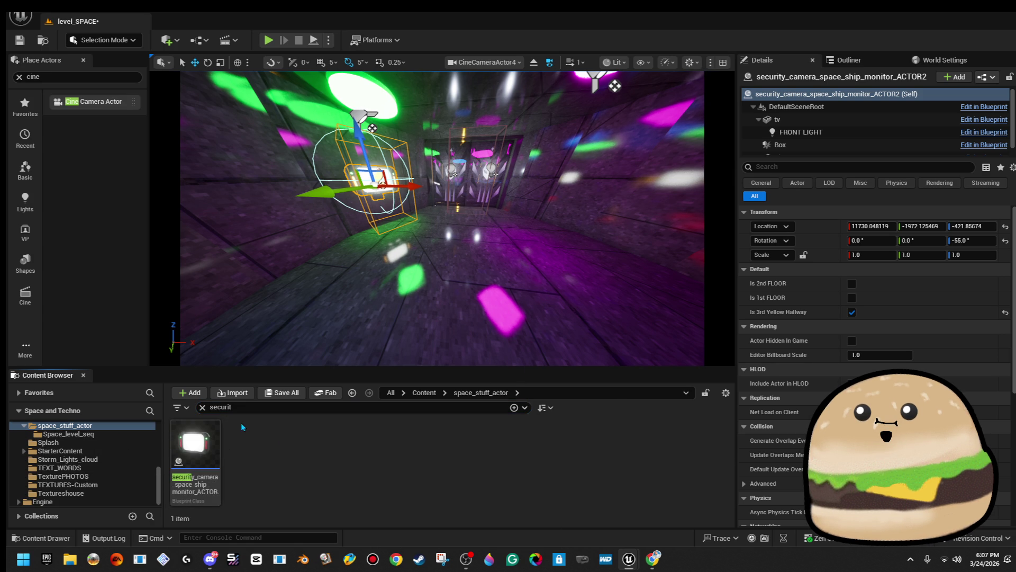
{"action": "left_click", "coordinate": [202, 407]}
- Cancel a second import attempt and open a File Explorer window beside the editor
{"action": "left_click", "coordinate": [247, 395]}
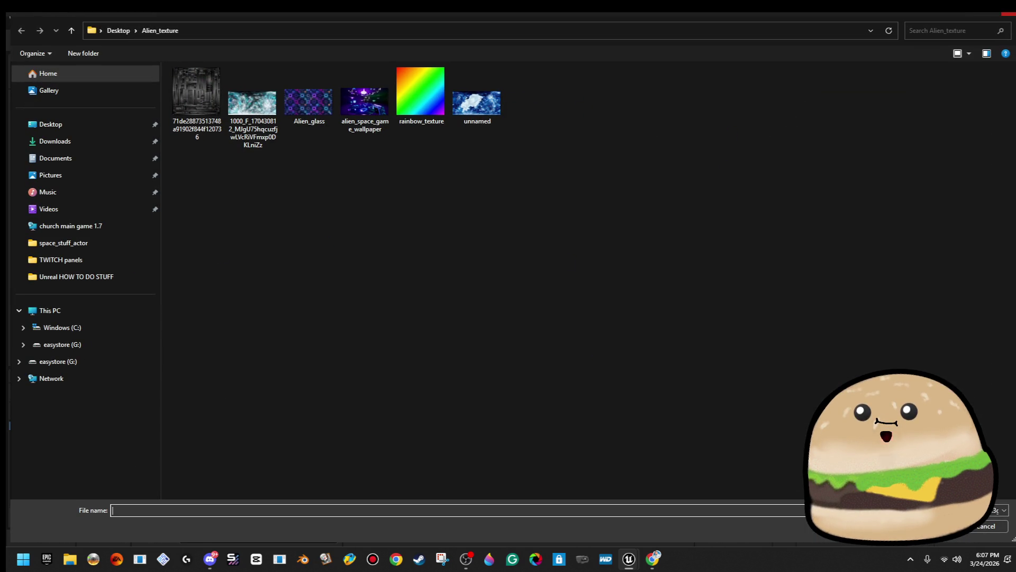
{"action": "key", "text": "Escape"}
{"action": "left_click", "coordinate": [74, 562]}
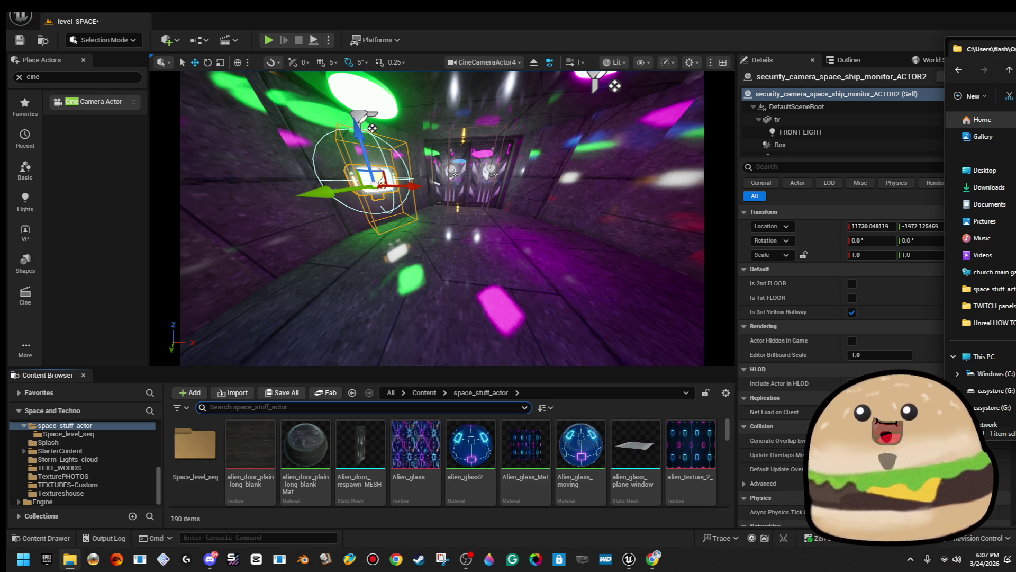
{"action": "left_click", "coordinate": [581, 445]}
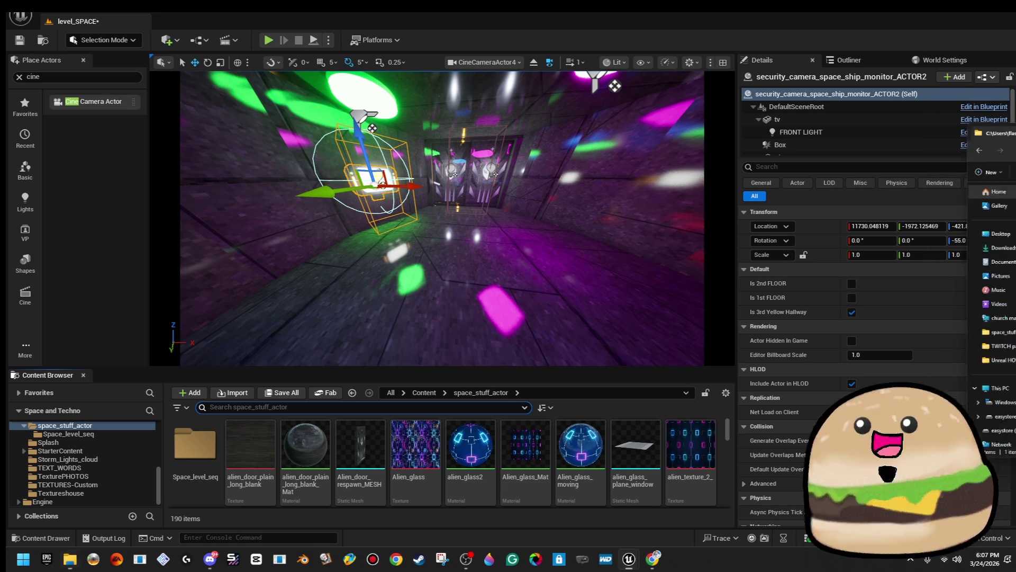
- Search for 'camera' and create camera_1, camera_2 and camera_3_fuzzy_Mat materials from the textures
{"action": "left_click", "coordinate": [384, 407]}
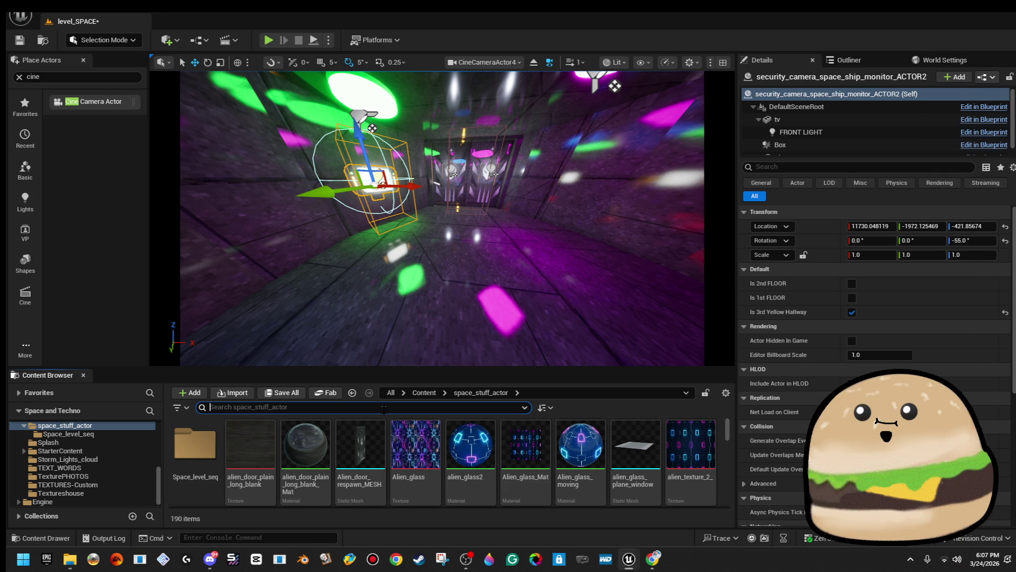
{"action": "type", "text": "camera"}
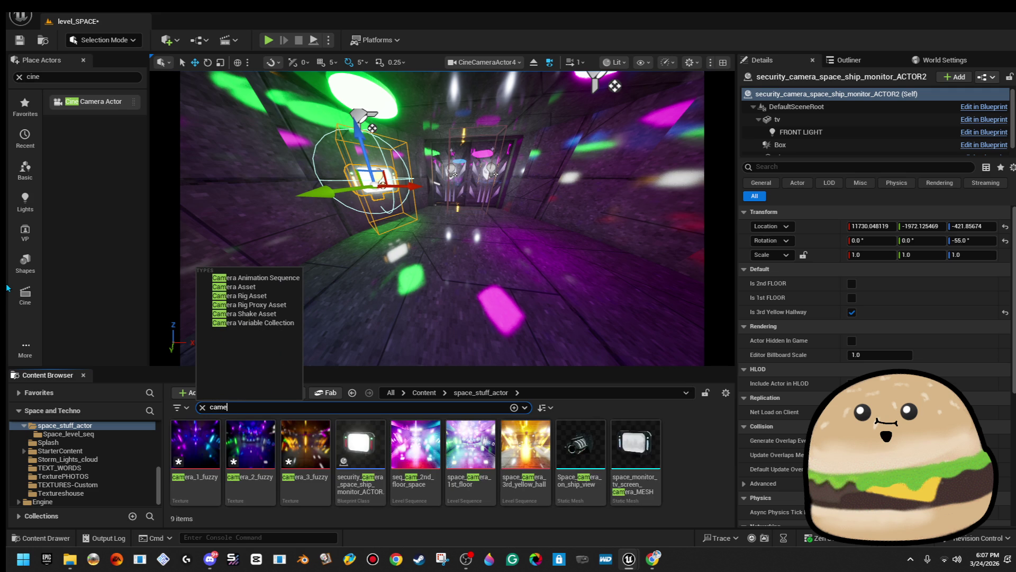
{"action": "right_click", "coordinate": [194, 444]}
{"action": "left_click", "coordinate": [313, 145]}
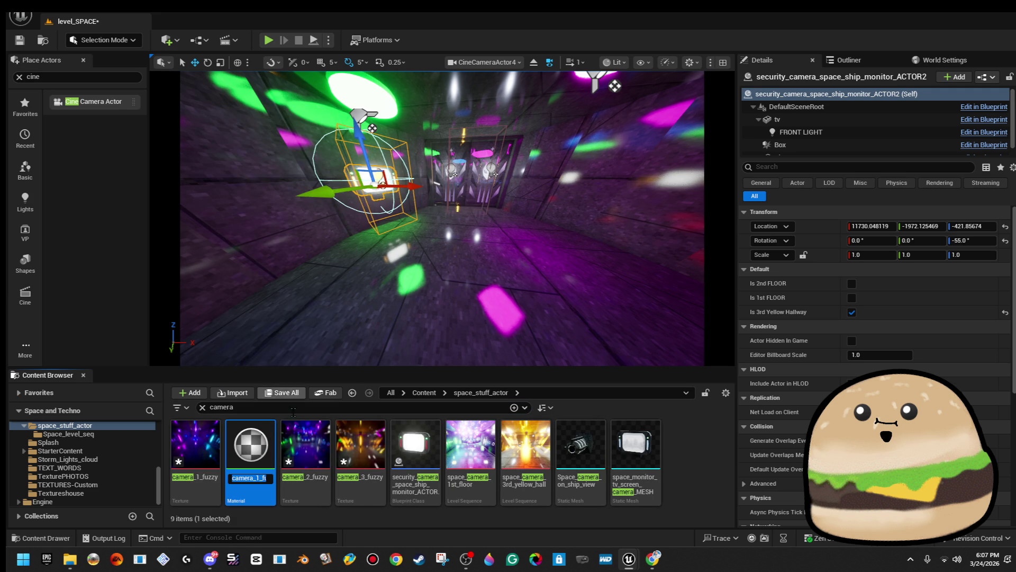
{"action": "key", "text": "Return"}
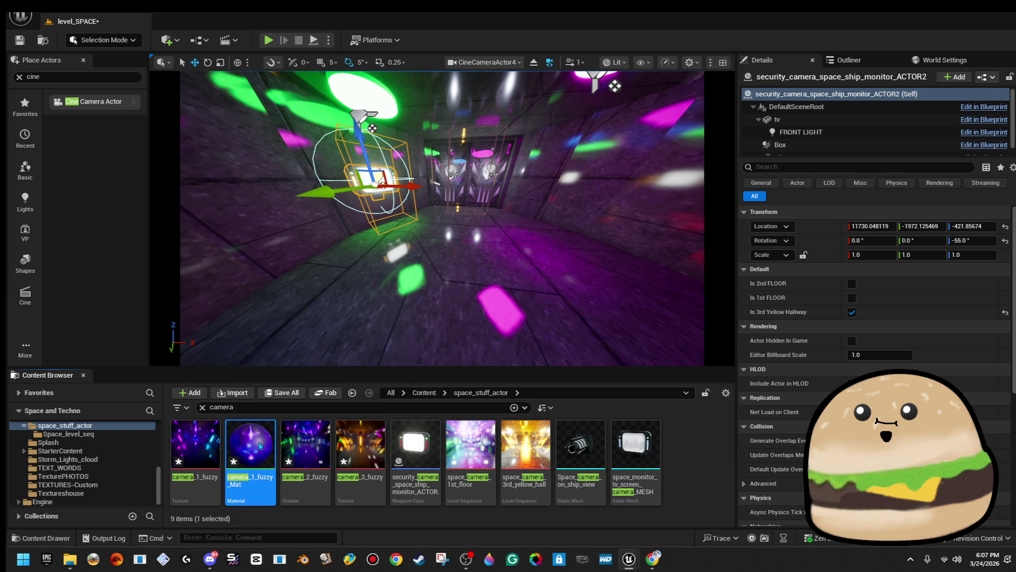
{"action": "right_click", "coordinate": [313, 440]}
{"action": "left_click", "coordinate": [376, 37]}
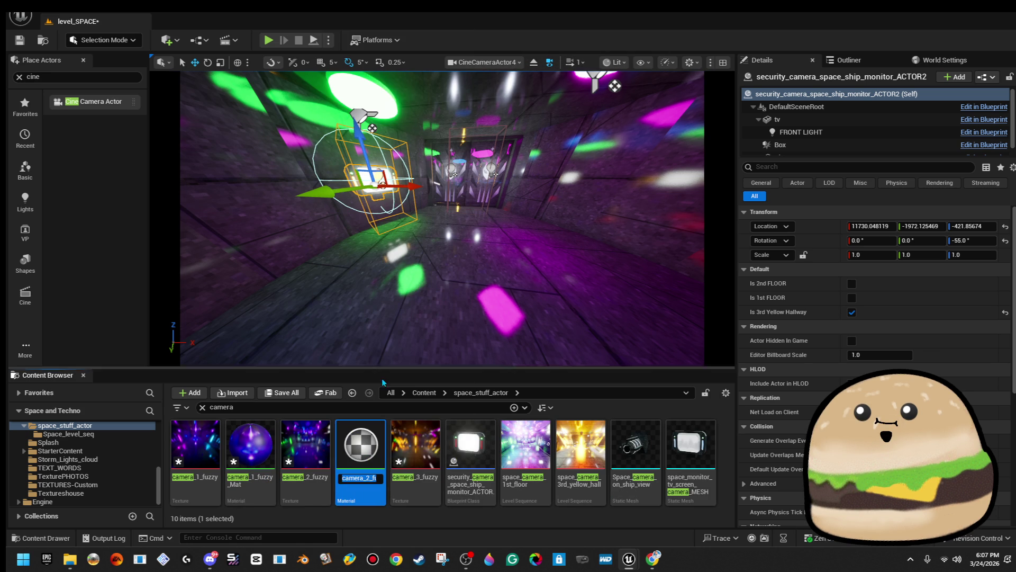
{"action": "right_click", "coordinate": [415, 445]}
{"action": "left_click", "coordinate": [467, 150]}
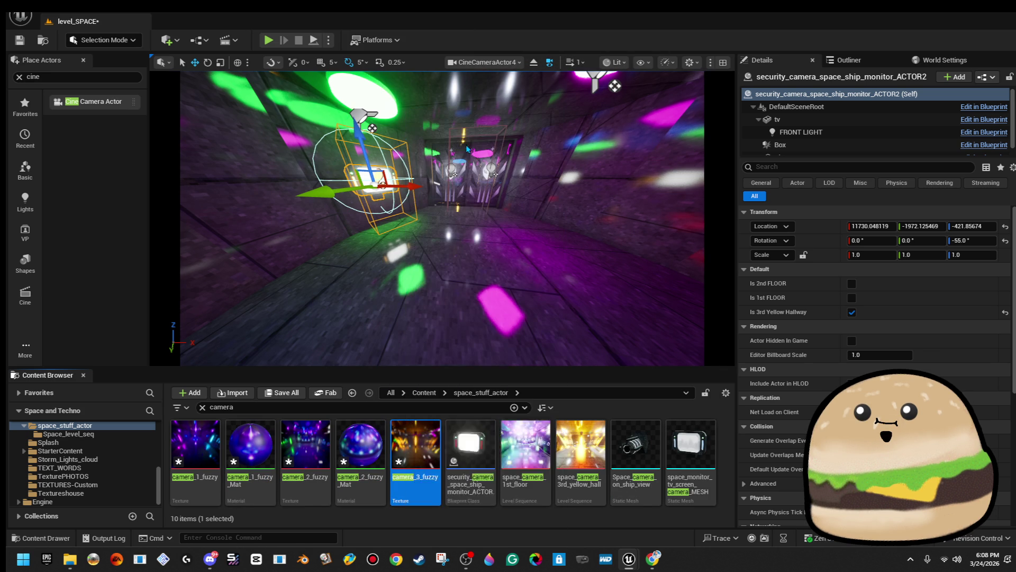
- Inspect the new camera_1, camera_2 and camera_3_fuzzy_Mat materials
{"action": "left_click", "coordinate": [252, 443]}
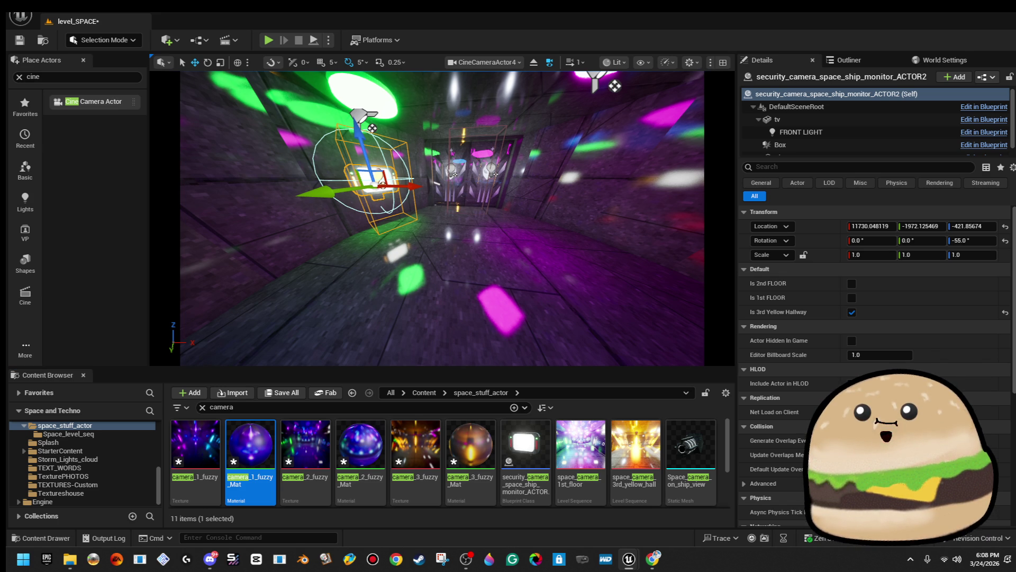
{"action": "left_click", "coordinate": [374, 446]}
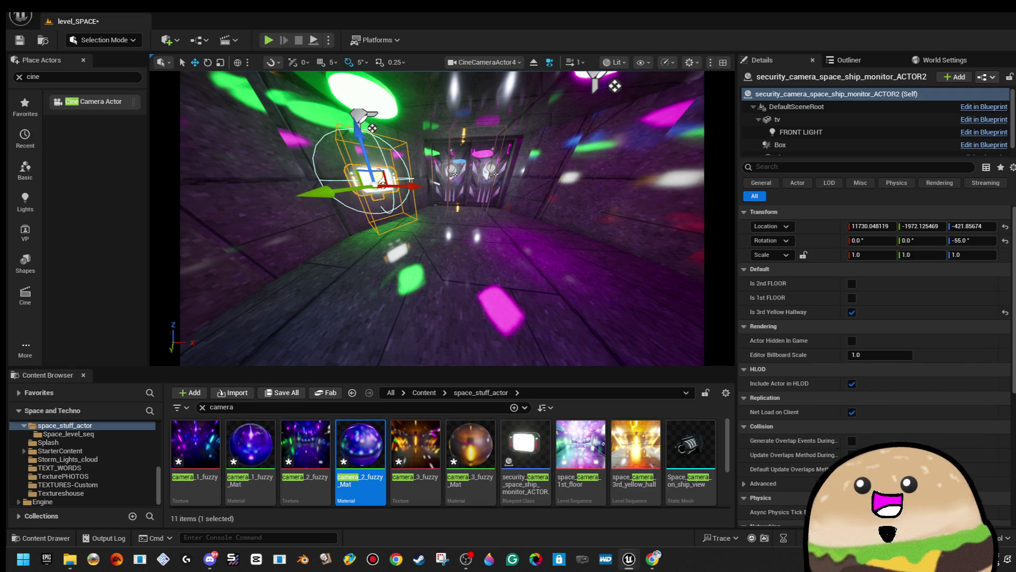
{"action": "left_click", "coordinate": [467, 450]}
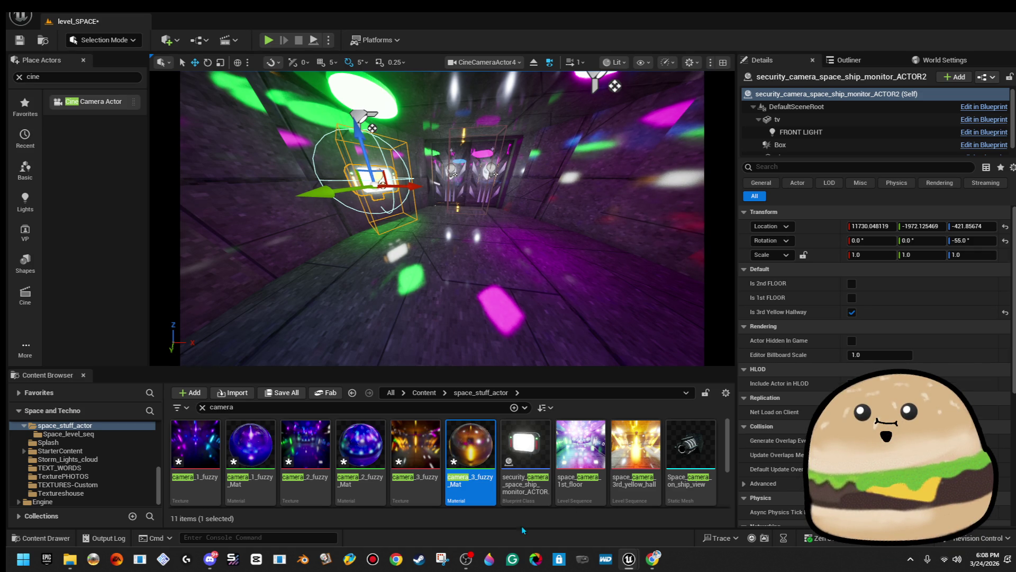
{"action": "left_click", "coordinate": [360, 450]}
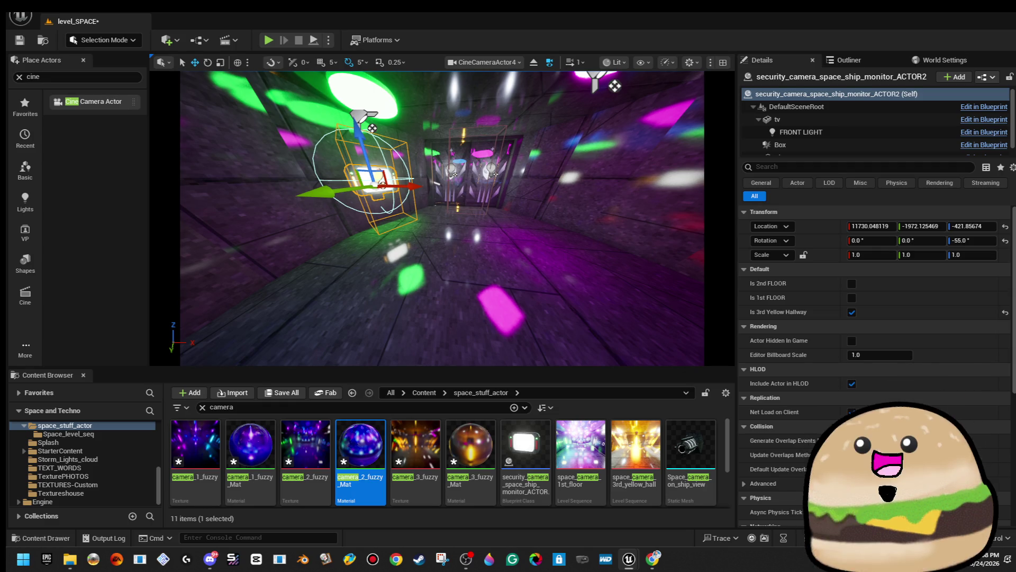
{"action": "left_click", "coordinate": [263, 460]}
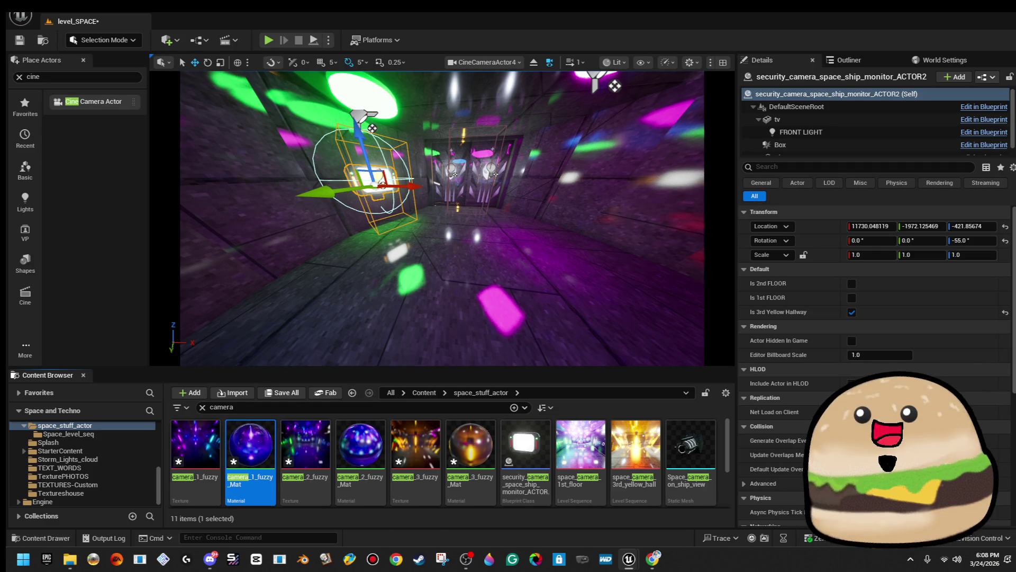
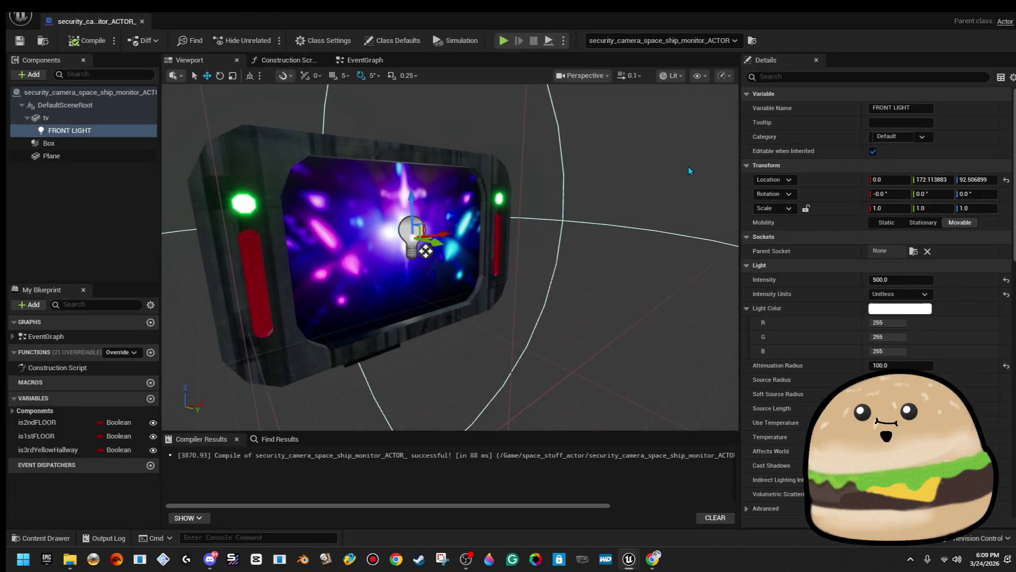
- Rename the Plane component to 'cam 1 pic'
{"action": "left_click_drag", "start_coordinate": [679, 209], "coordinate": [300, 175]}
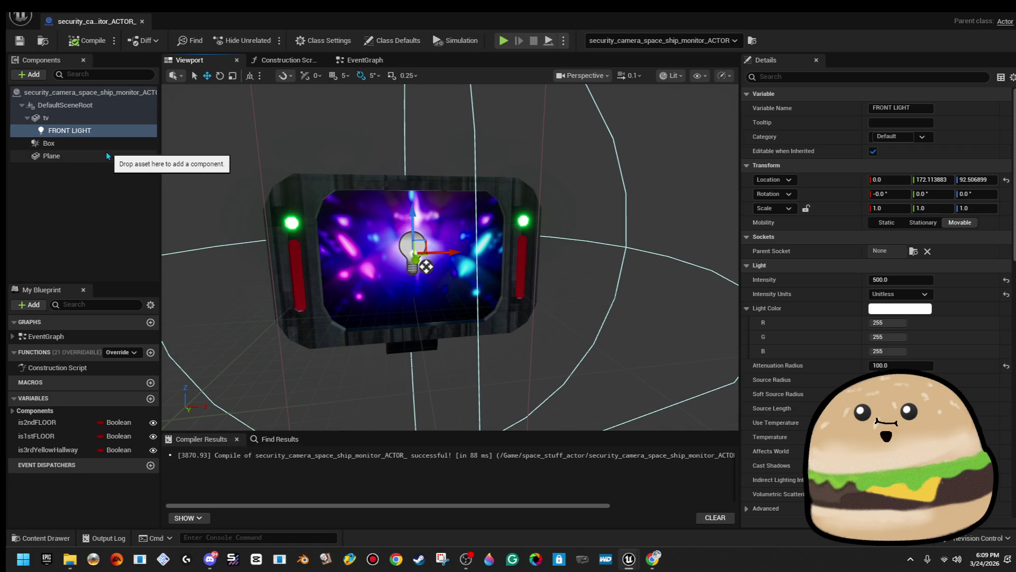
{"action": "left_click", "coordinate": [81, 159]}
{"action": "right_click", "coordinate": [80, 159]}
{"action": "left_click", "coordinate": [148, 288]}
{"action": "type", "text": "cam 1"}
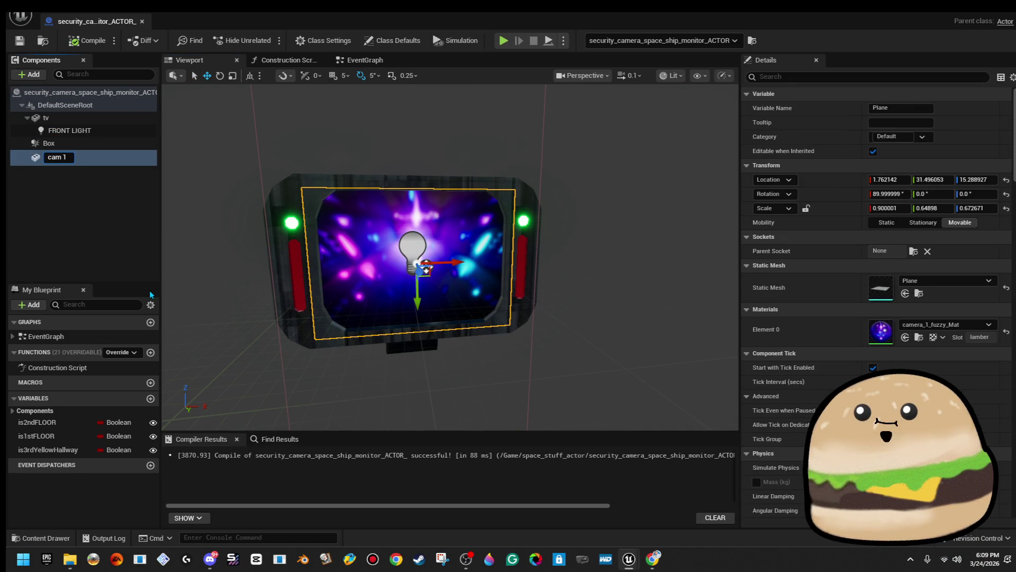
{"action": "type", "text": " pic"}
{"action": "key", "text": "Return"}
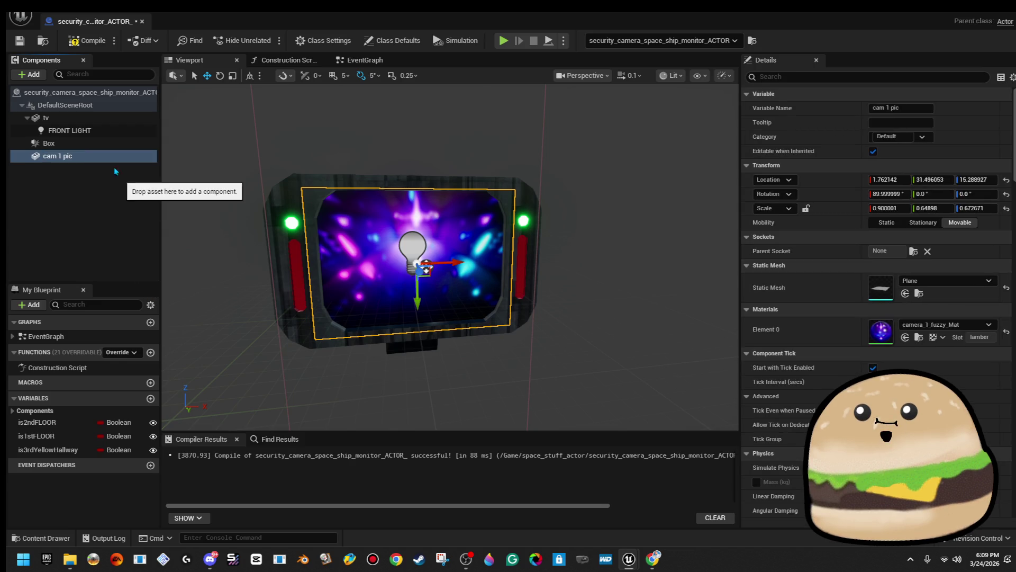
- Duplicate cam 1 pic as 'cam 2 pic' and give it camera_2_fuzzy_Mat
{"action": "right_click", "coordinate": [105, 157]}
{"action": "left_click", "coordinate": [156, 256]}
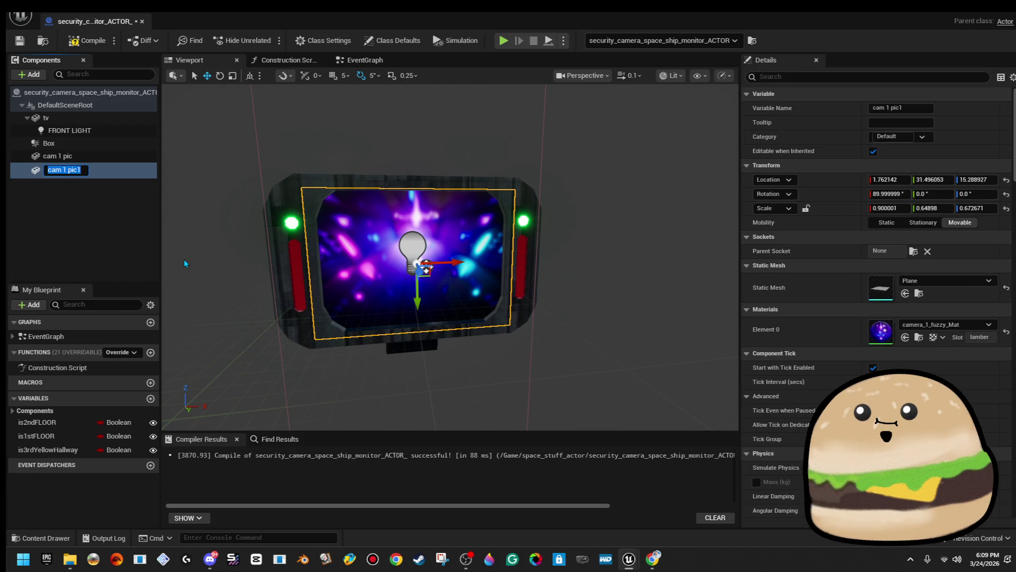
{"action": "key", "text": "BackSpace"}
{"action": "key", "text": "BackSpace"}
{"action": "key", "text": "BackSpace"}
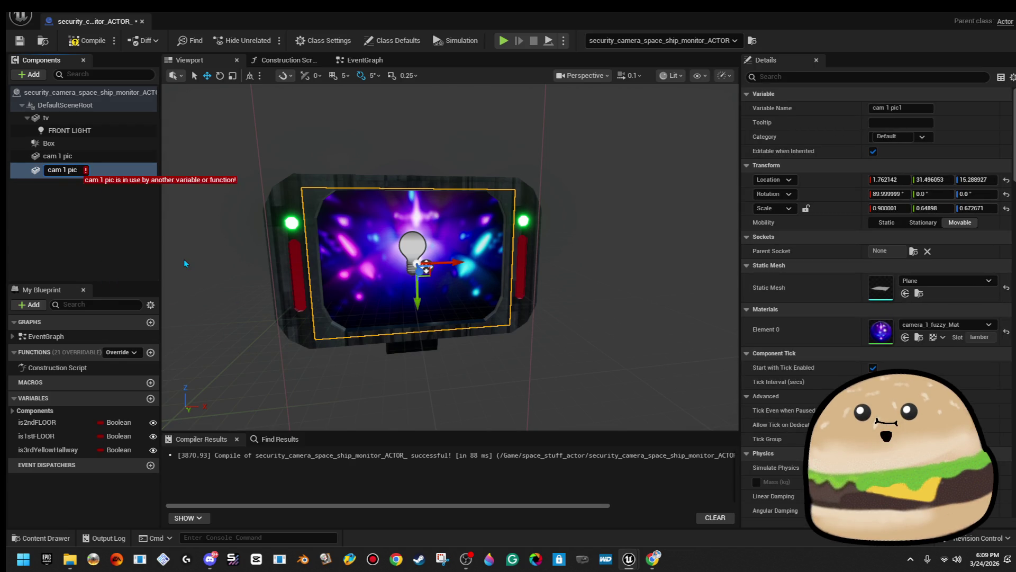
{"action": "key", "text": "BackSpace"}
{"action": "type", "text": "2 pic"}
{"action": "key", "text": "Return"}
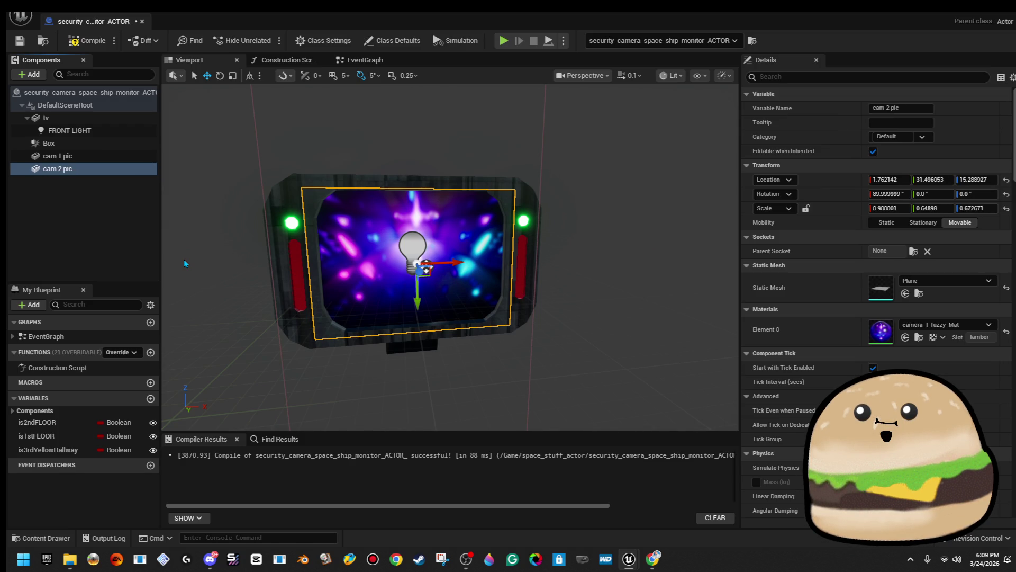
{"action": "left_click", "coordinate": [986, 325]}
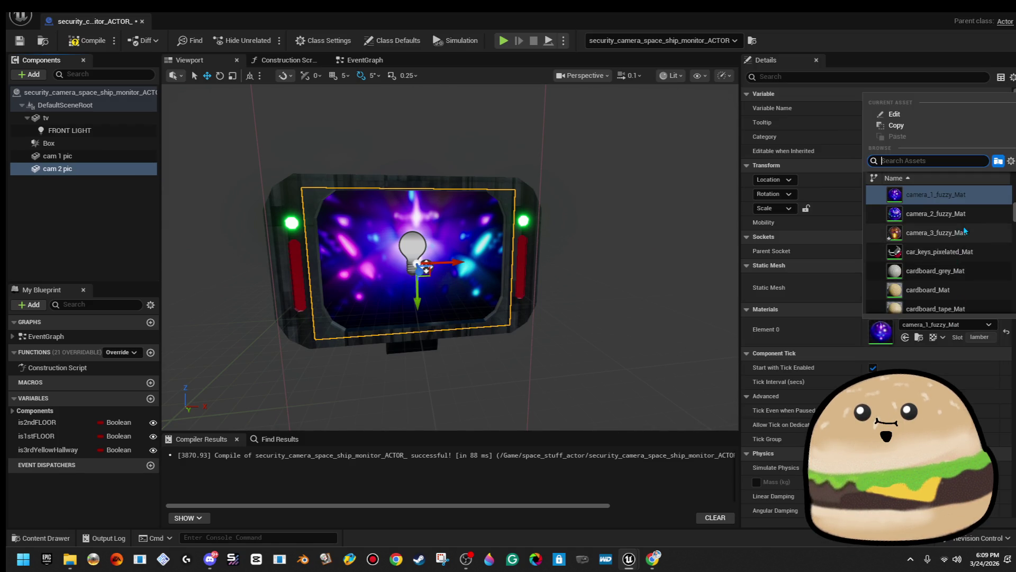
{"action": "left_click", "coordinate": [749, 192]}
- Duplicate cam 2 pic as 'cam 3 pic' and give it camera_3_fuzzy_Mat
{"action": "left_click", "coordinate": [33, 208]}
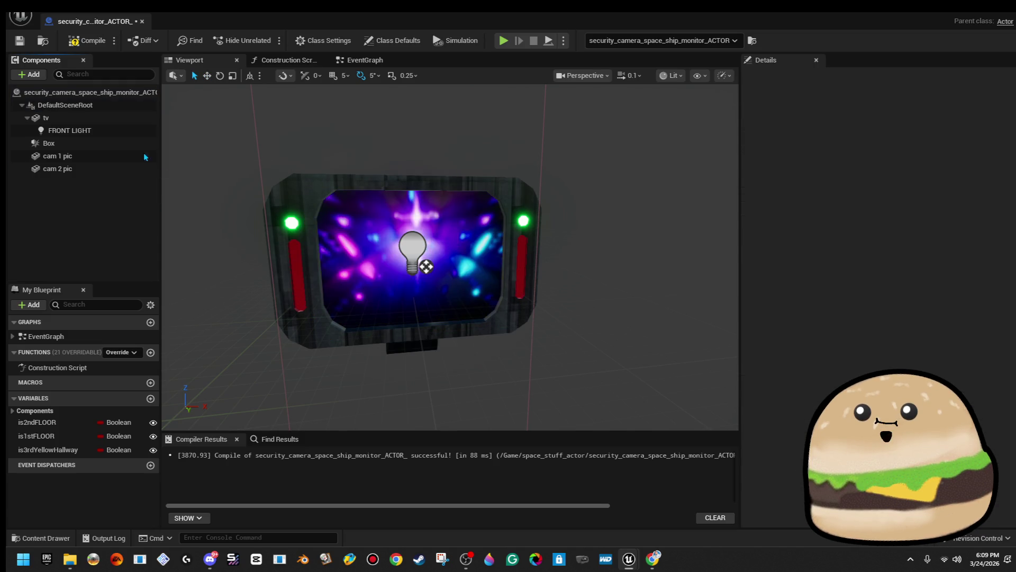
{"action": "right_click", "coordinate": [106, 173]}
{"action": "left_click", "coordinate": [180, 277]}
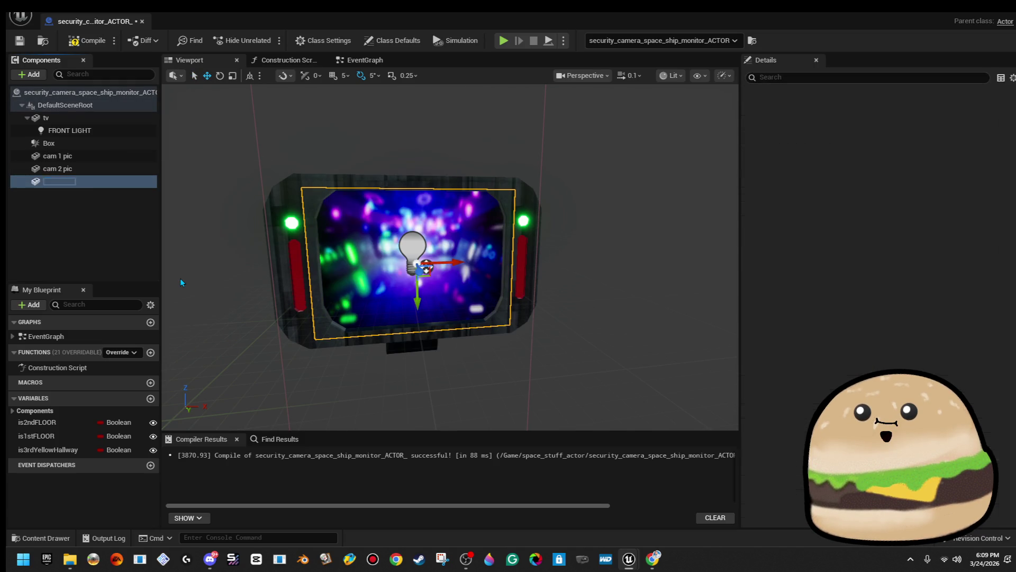
{"action": "type", "text": "cam 3 pic"}
{"action": "key", "text": "Return"}
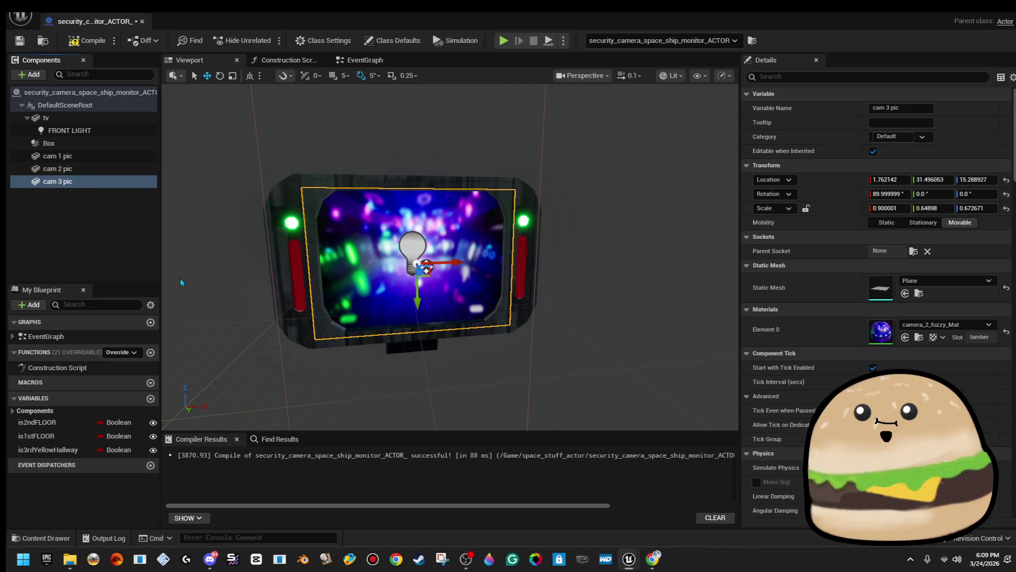
{"action": "left_click", "coordinate": [945, 324]}
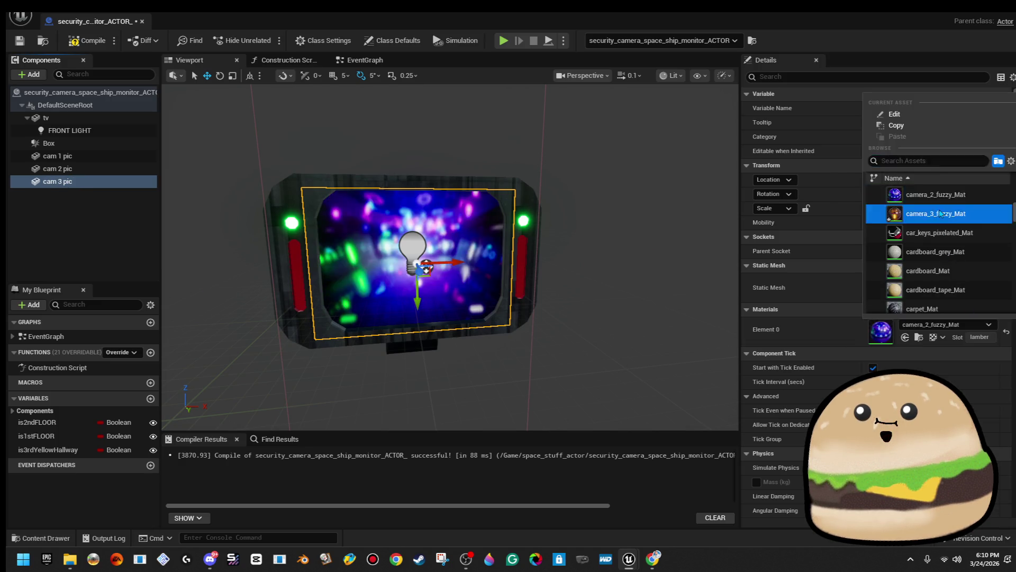
{"action": "left_click", "coordinate": [948, 209]}
{"action": "mouse_move", "coordinate": [419, 277]}
{"action": "left_mouse_down"}
{"action": "mouse_move", "coordinate": [361, 337]}
{"action": "mouse_move", "coordinate": [323, 347]}
{"action": "left_mouse_up"}
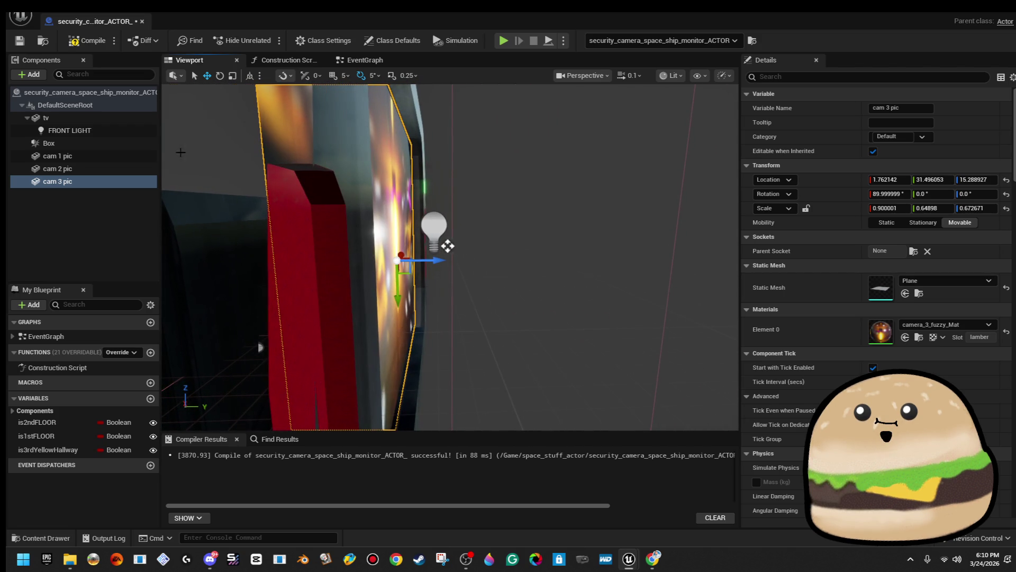
- Shift cam 2 pic slightly sideways, then compile and save the monitor blueprint
{"action": "left_click", "coordinate": [104, 156]}
{"action": "left_click", "coordinate": [103, 168]}
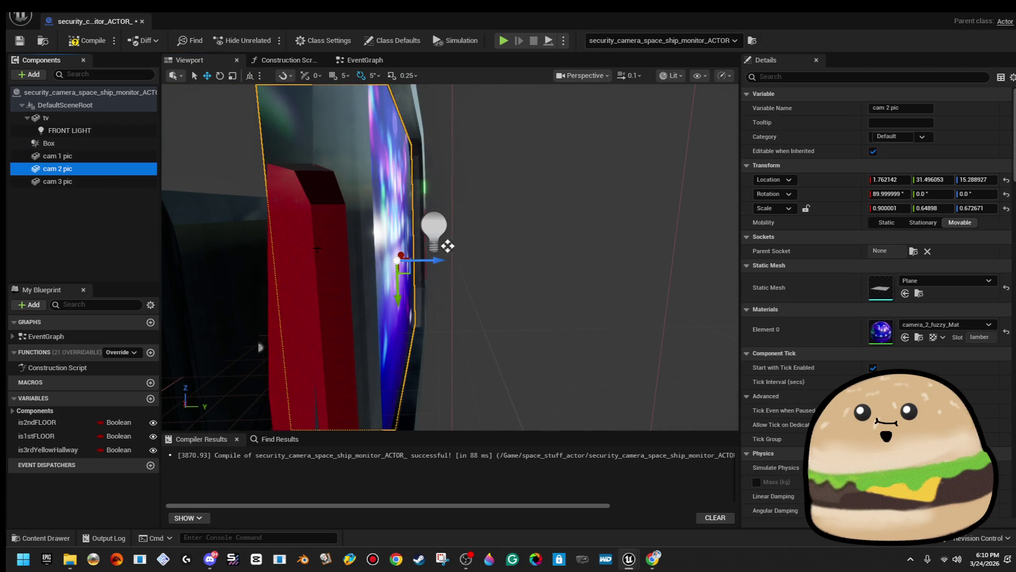
{"action": "mouse_move", "coordinate": [430, 261]}
{"action": "left_mouse_down"}
{"action": "mouse_move", "coordinate": [445, 258]}
{"action": "mouse_move", "coordinate": [317, 232]}
{"action": "left_mouse_up"}
{"action": "left_click", "coordinate": [106, 155]}
{"action": "left_click", "coordinate": [80, 37]}
- Undo a trial move of cam 1 pic, recompile, and view the EventGraph
{"action": "mouse_move", "coordinate": [457, 238]}
{"action": "left_mouse_down"}
{"action": "mouse_move", "coordinate": [403, 233]}
{"action": "mouse_move", "coordinate": [706, 213]}
{"action": "left_mouse_up"}
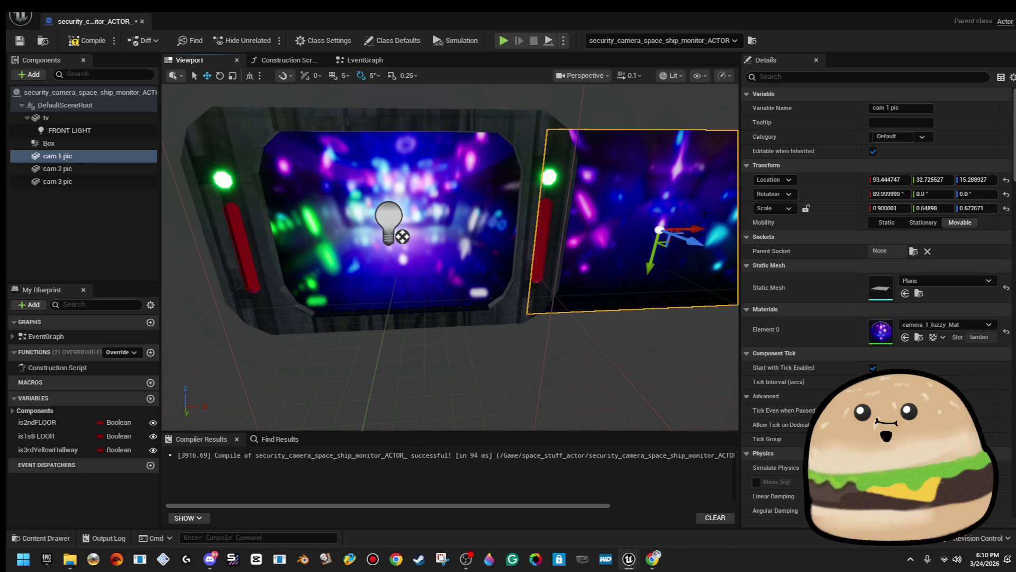
{"action": "key", "text": "ctrl+z"}
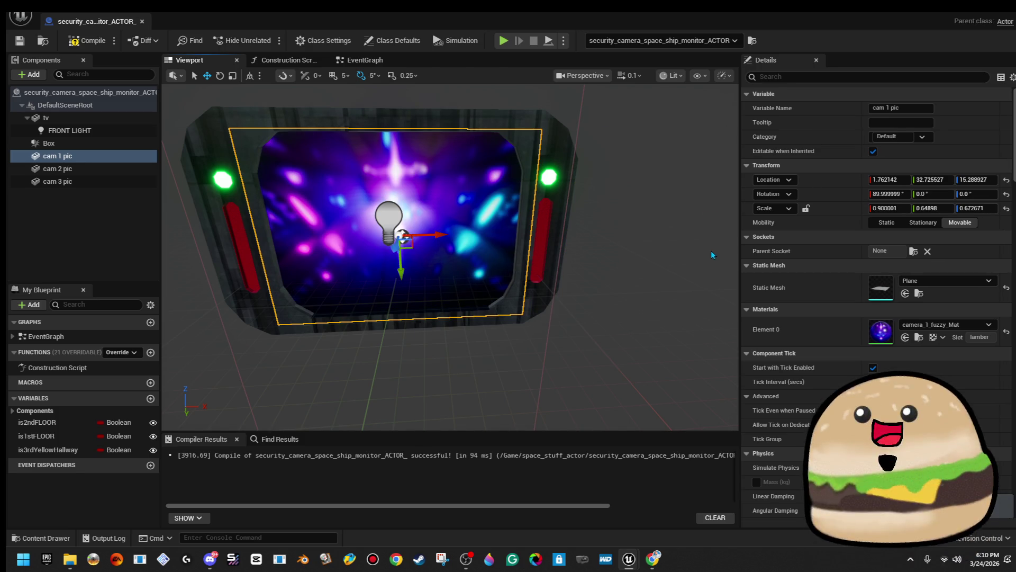
{"action": "left_click", "coordinate": [88, 40]}
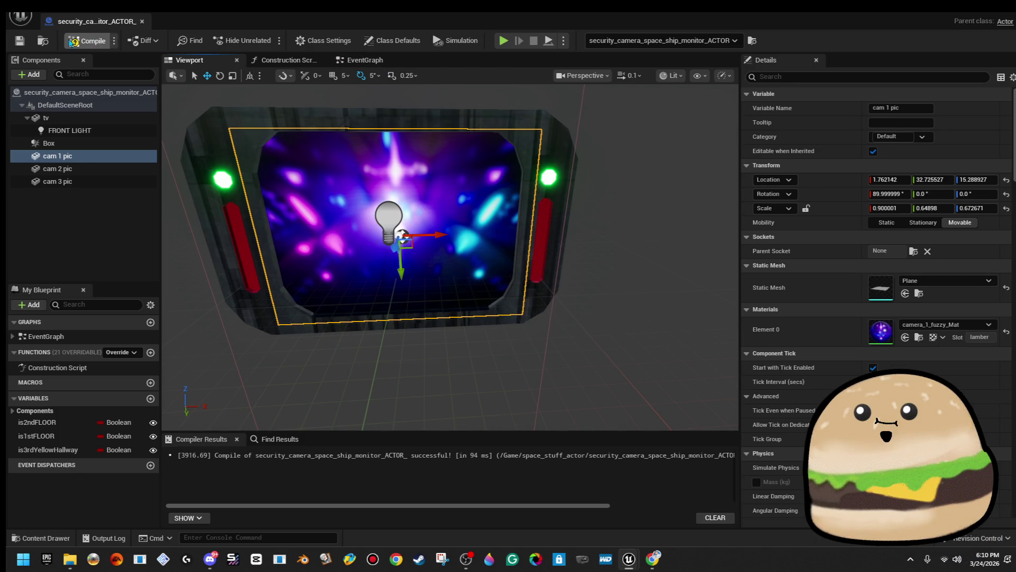
{"action": "left_click", "coordinate": [365, 60]}
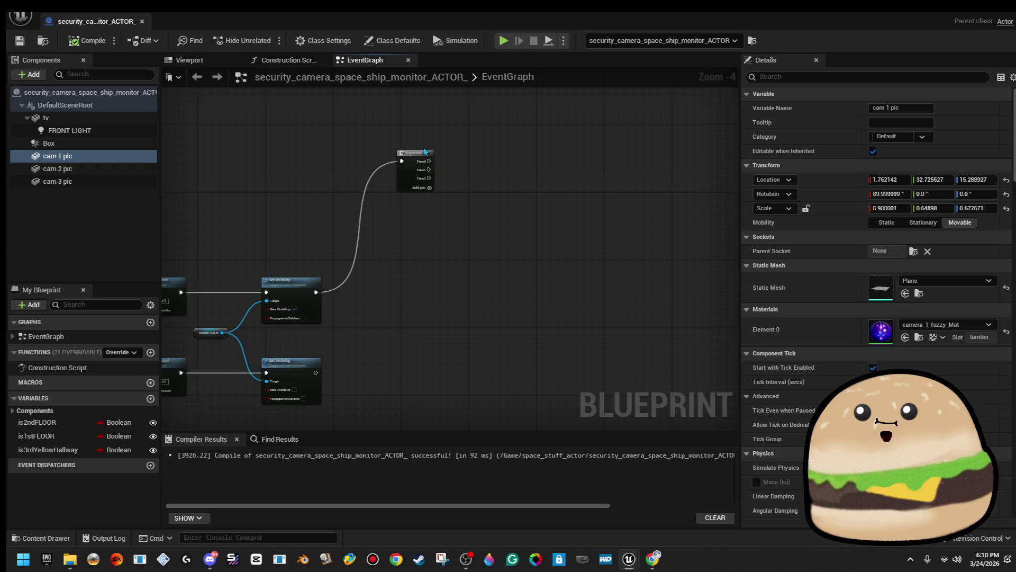
- Add a Cam 1 Pic reference with a Set Hidden in Game node
{"action": "scroll", "coordinate": [433, 202], "scroll_direction": "up", "scroll_amount": 1}
{"action": "left_click_drag", "start_coordinate": [436, 201], "coordinate": [433, 229]}
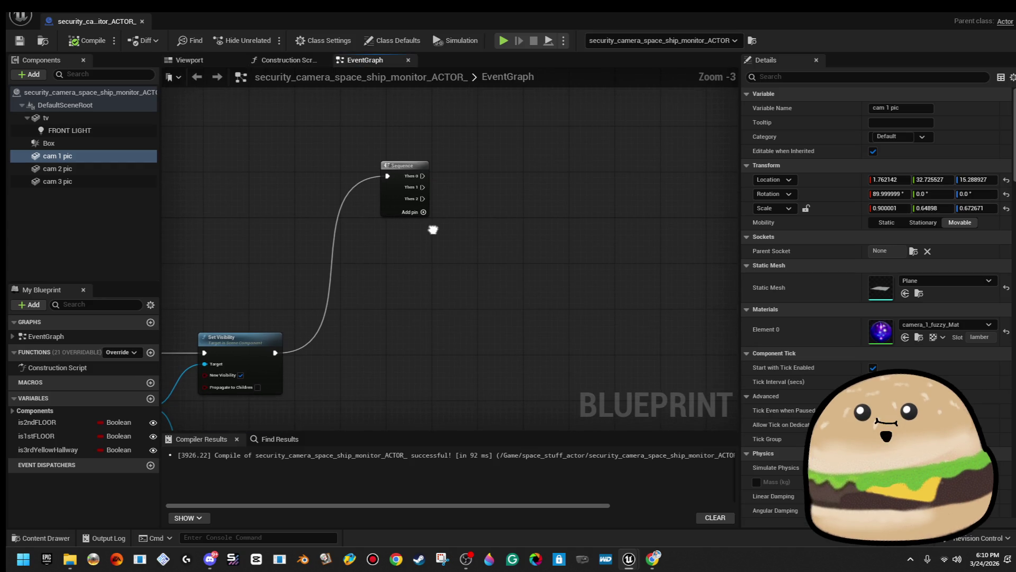
{"action": "left_click_drag", "start_coordinate": [321, 227], "coordinate": [333, 206]}
{"action": "scroll", "coordinate": [471, 190], "scroll_direction": "down", "scroll_amount": 2}
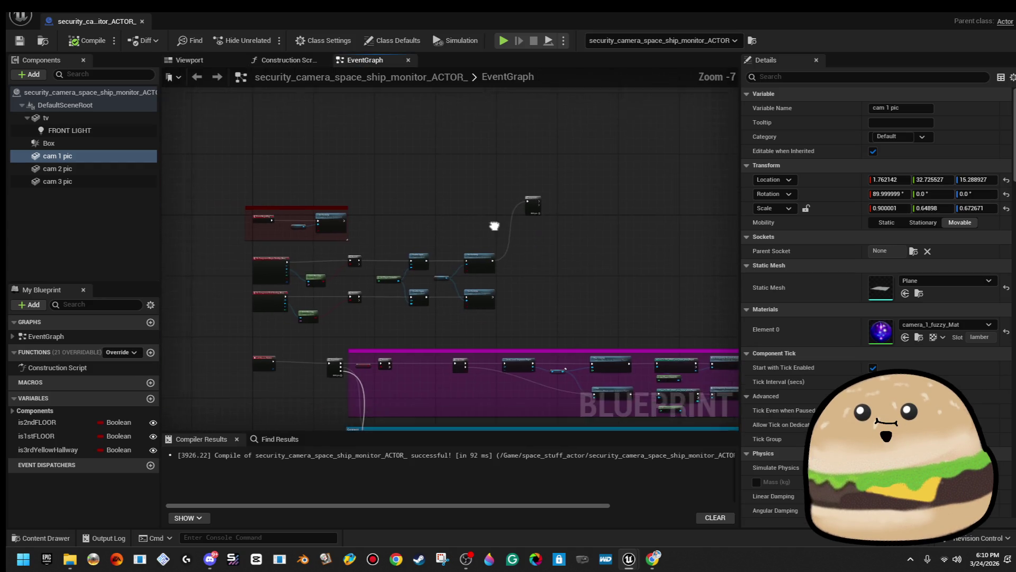
{"action": "scroll", "coordinate": [346, 201], "scroll_direction": "up", "scroll_amount": 1}
{"action": "mouse_move", "coordinate": [57, 156]}
{"action": "left_mouse_down"}
{"action": "mouse_move", "coordinate": [421, 189]}
{"action": "mouse_move", "coordinate": [447, 202]}
{"action": "mouse_move", "coordinate": [483, 162]}
{"action": "left_mouse_up"}
{"action": "type", "text": "hidd"}
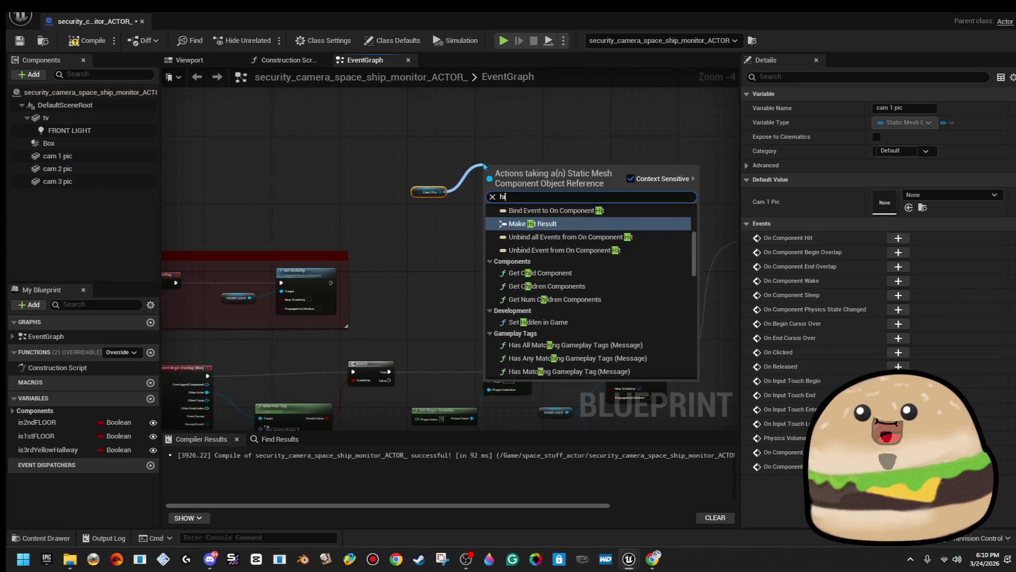
{"action": "key", "text": "Return"}
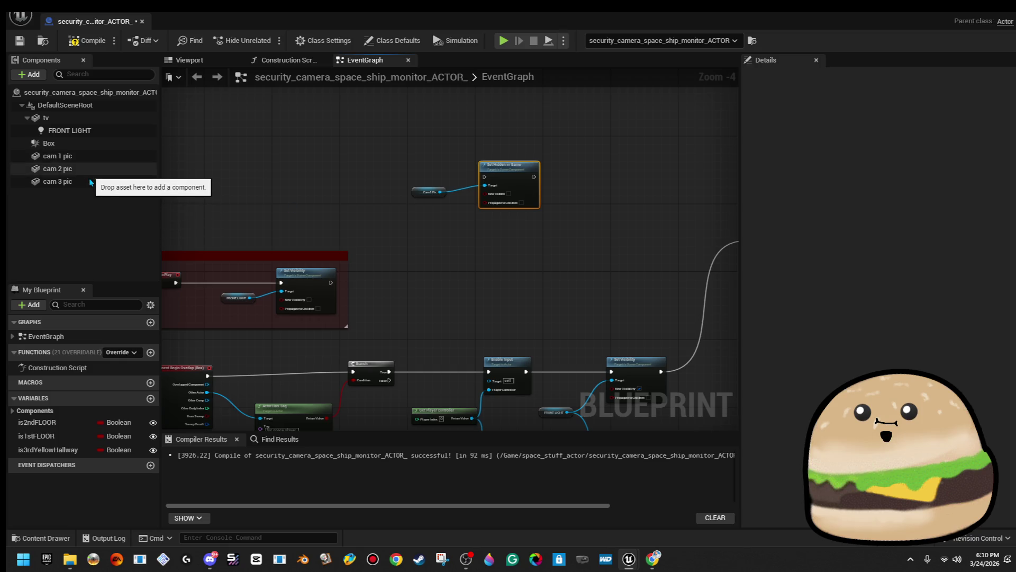
- Replace the single reference with stacked Cam 1, Cam 2 and Cam 3 Pic nodes
{"action": "left_click", "coordinate": [91, 186]}
{"action": "left_click", "coordinate": [57, 155], "text": "shift"}
{"action": "left_click_drag", "start_coordinate": [58, 168], "coordinate": [384, 261]}
{"action": "left_click_drag", "start_coordinate": [414, 226], "coordinate": [488, 187]}
{"action": "left_click", "coordinate": [429, 193]}
{"action": "key", "text": "Delete"}
{"action": "left_click_drag", "start_coordinate": [444, 235], "coordinate": [444, 239]}
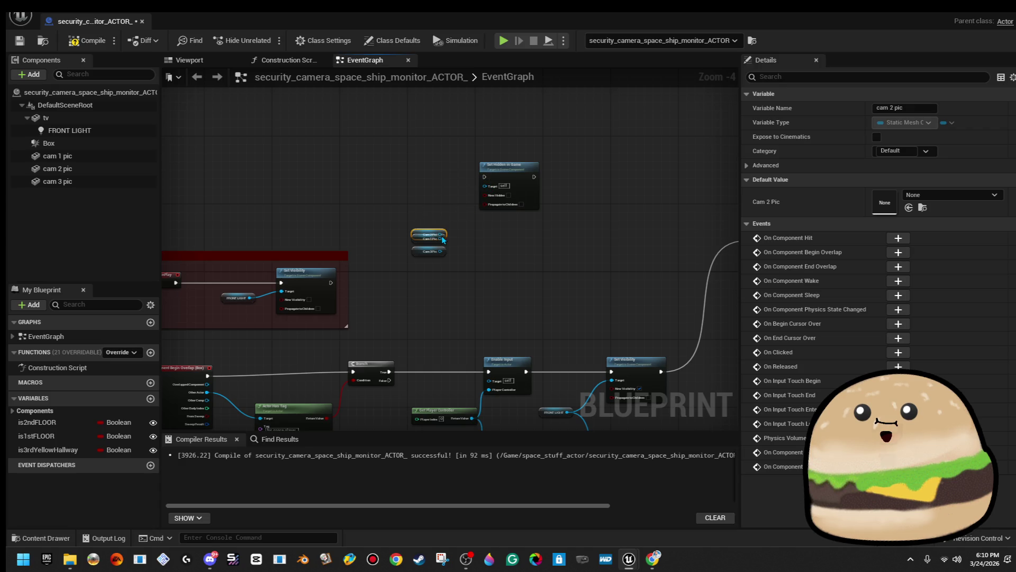
{"action": "scroll", "coordinate": [420, 228], "scroll_direction": "up", "scroll_amount": 3}
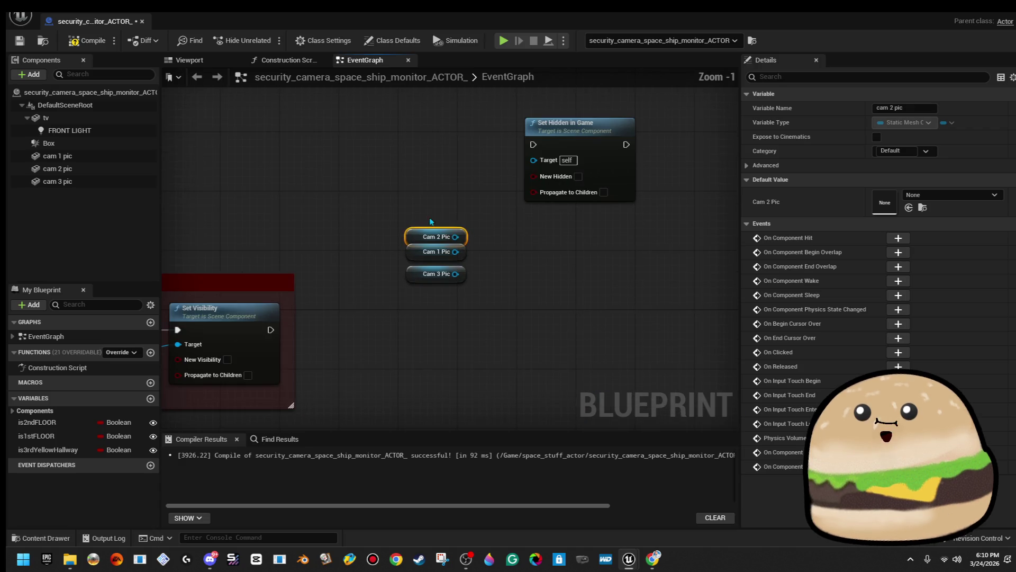
- Wire all three Cam Pic nodes into Set Hidden in Game, executed after Set Visibility
{"action": "left_click", "coordinate": [545, 198]}
{"action": "left_click_drag", "start_coordinate": [584, 177], "coordinate": [569, 221]}
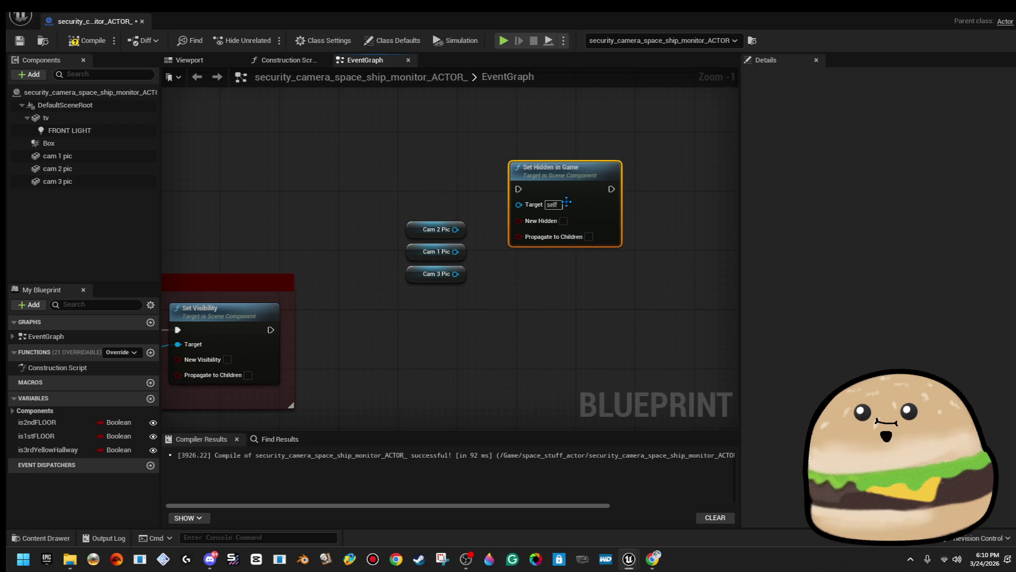
{"action": "mouse_move", "coordinate": [455, 229]}
{"action": "left_mouse_down"}
{"action": "mouse_move", "coordinate": [479, 239]}
{"action": "mouse_move", "coordinate": [519, 204]}
{"action": "left_mouse_up"}
{"action": "mouse_move", "coordinate": [455, 251]}
{"action": "left_mouse_down"}
{"action": "mouse_move", "coordinate": [518, 203]}
{"action": "mouse_move", "coordinate": [477, 279]}
{"action": "mouse_move", "coordinate": [458, 285]}
{"action": "mouse_move", "coordinate": [455, 274]}
{"action": "left_mouse_up"}
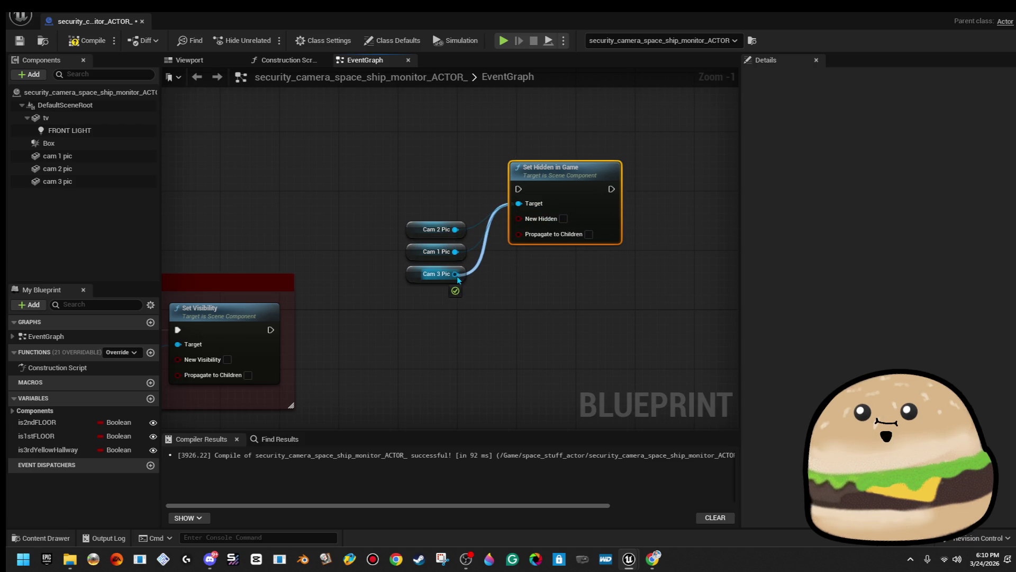
{"action": "left_click_drag", "start_coordinate": [270, 330], "coordinate": [519, 189]}
{"action": "scroll", "coordinate": [518, 189], "scroll_direction": "down", "scroll_amount": 2}
{"action": "left_click_drag", "start_coordinate": [456, 158], "coordinate": [564, 275]}
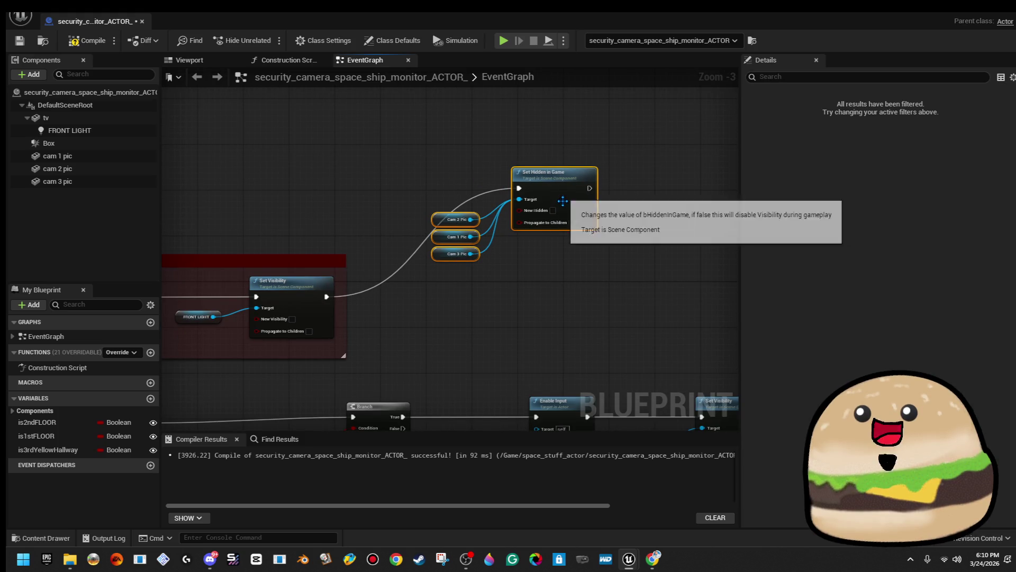
{"action": "left_click_drag", "start_coordinate": [547, 196], "coordinate": [525, 304]}
- Compile and save the monitor blueprint, then return to level_SPACE
{"action": "left_click", "coordinate": [87, 42]}
{"action": "left_click", "coordinate": [20, 41]}
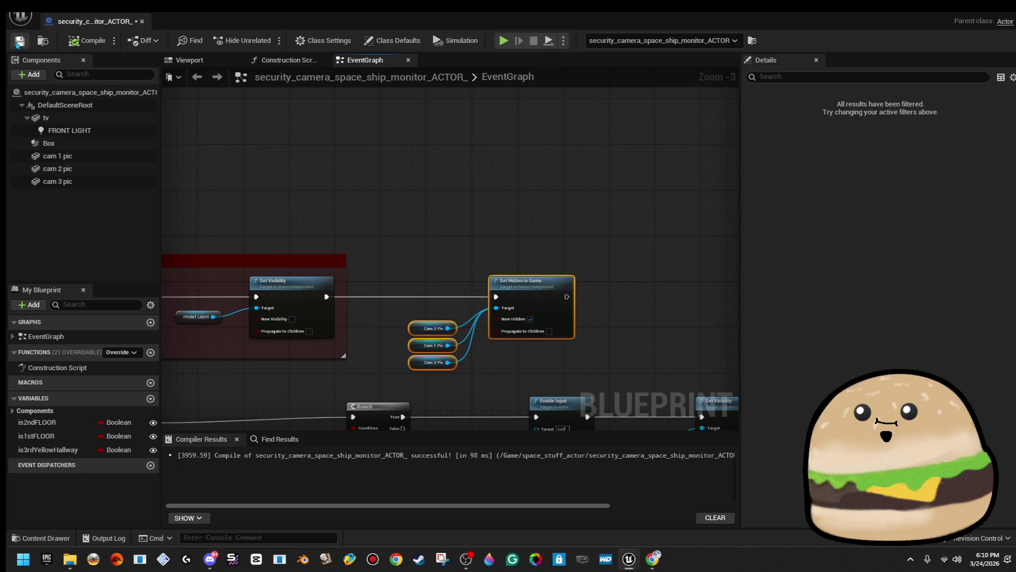
{"action": "left_click", "coordinate": [142, 21]}
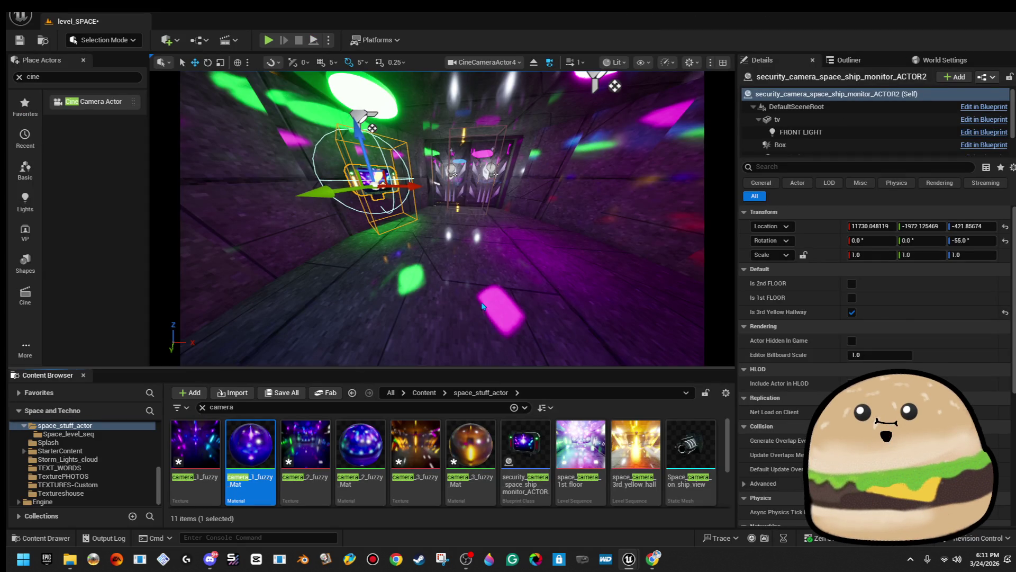
- Play-test the level from a floor spot, then stop and turn toward the monitor actor
{"action": "right_click", "coordinate": [482, 302]}
{"action": "left_click", "coordinate": [588, 537]}
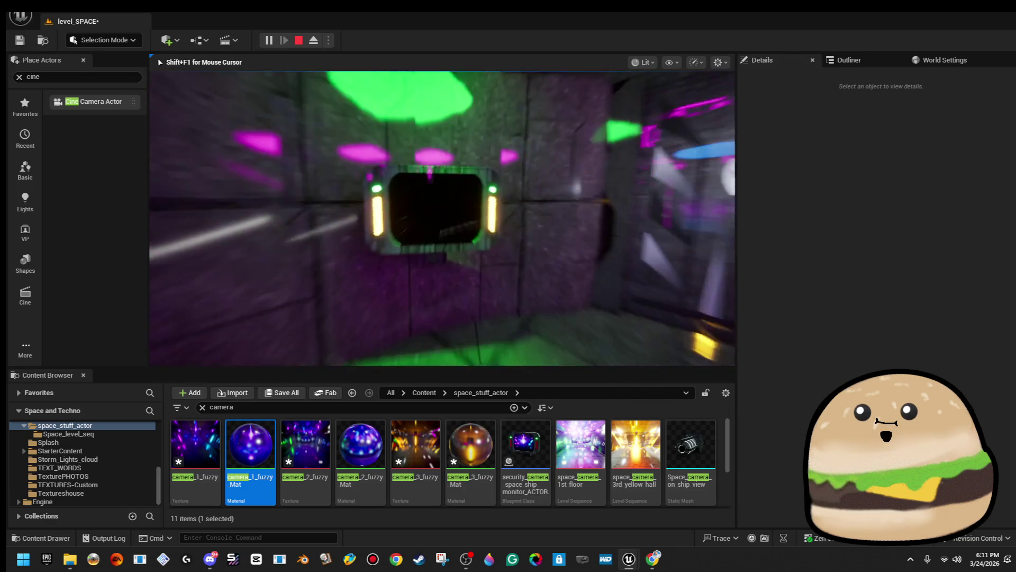
{"action": "key", "text": "Escape"}
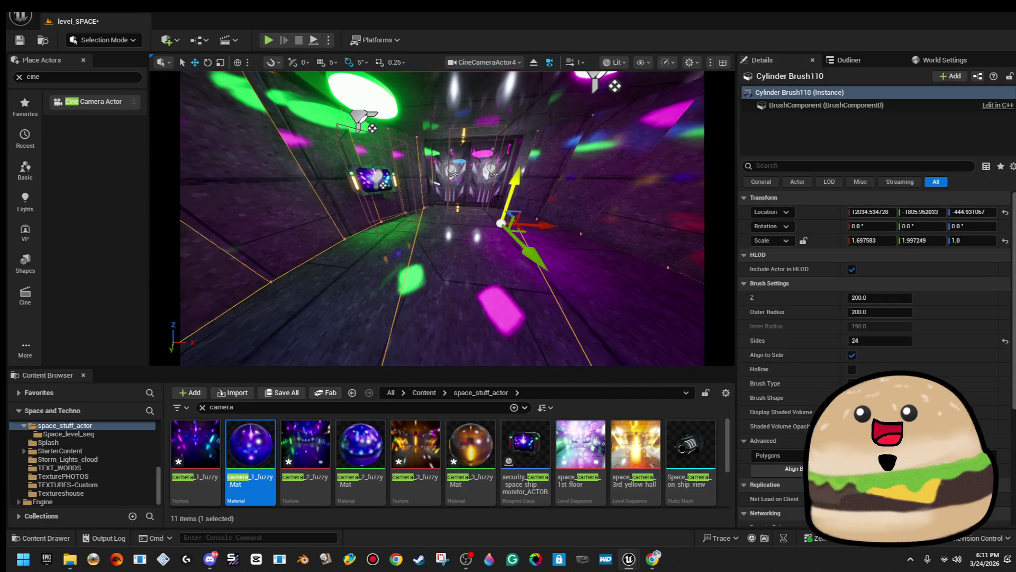
{"action": "right_click", "coordinate": [370, 175]}
{"action": "left_click", "coordinate": [428, 216]}
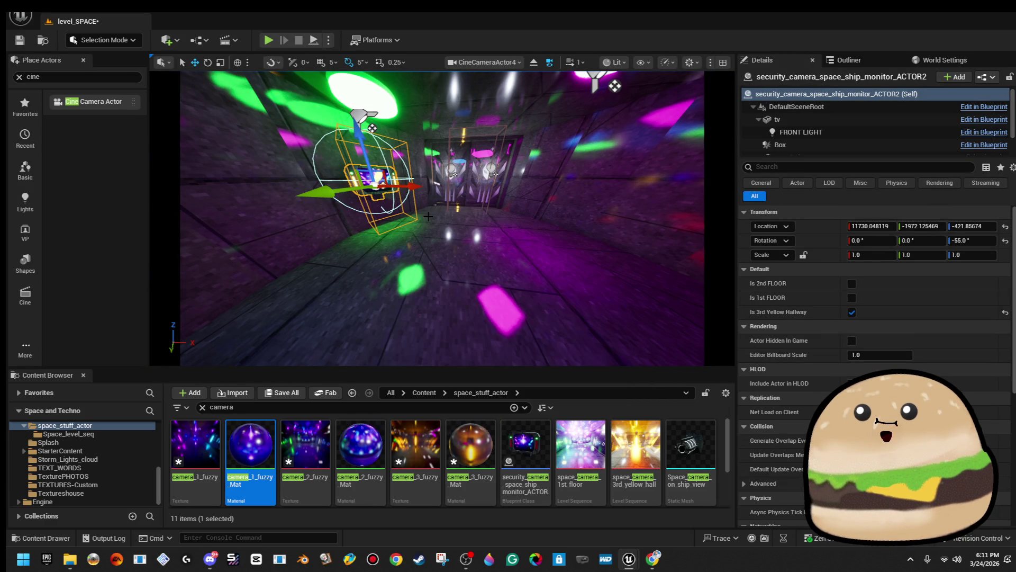
{"action": "left_click_drag", "start_coordinate": [427, 216], "coordinate": [554, 332]}
- Save all changes and open the monitor actor's Blueprint for editing
{"action": "left_click", "coordinate": [20, 16]}
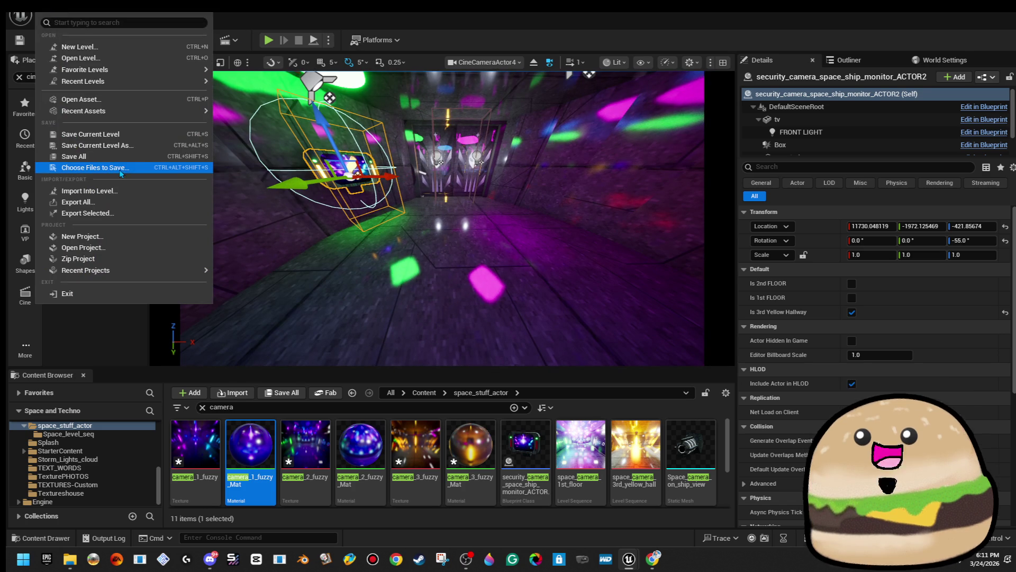
{"action": "left_click", "coordinate": [80, 166]}
{"action": "right_click", "coordinate": [322, 155]}
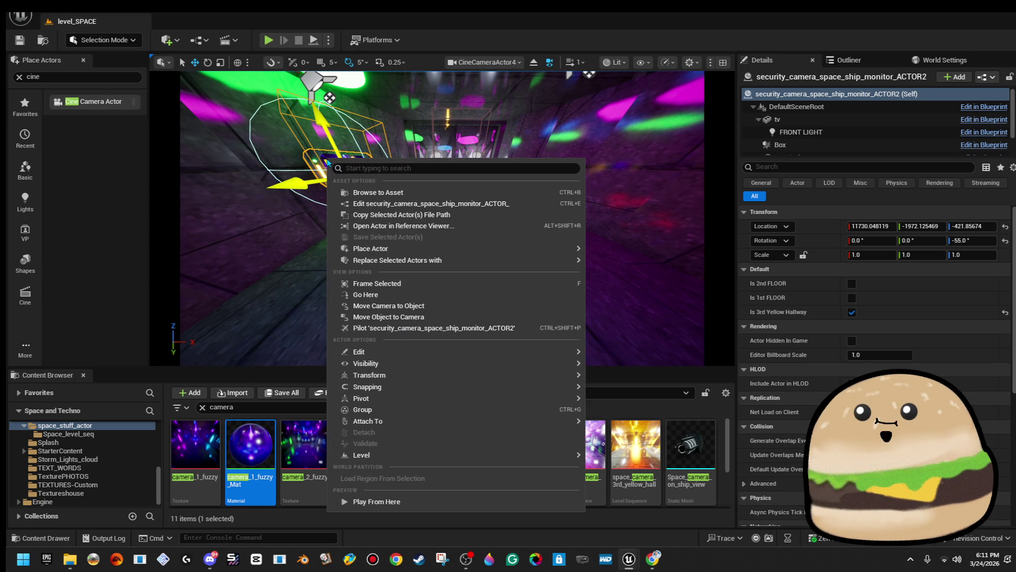
{"action": "left_click", "coordinate": [392, 202]}
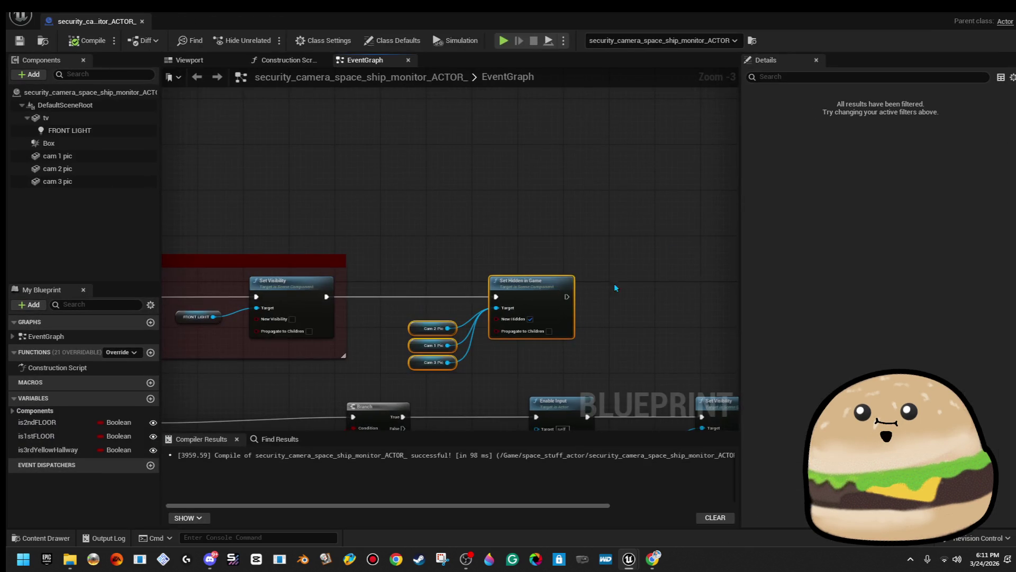
- Bring the Sequence node into view and delete an accidentally placed node
{"action": "scroll", "coordinate": [415, 210], "scroll_direction": "up", "scroll_amount": 2}
{"action": "scroll", "coordinate": [415, 210], "scroll_direction": "down", "scroll_amount": 1}
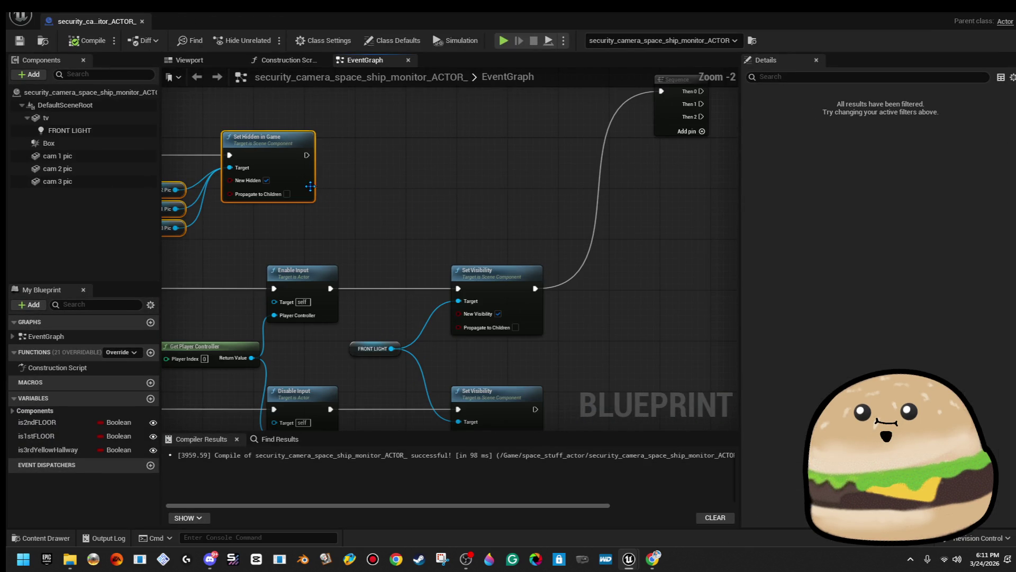
{"action": "left_click_drag", "start_coordinate": [487, 189], "coordinate": [201, 238]}
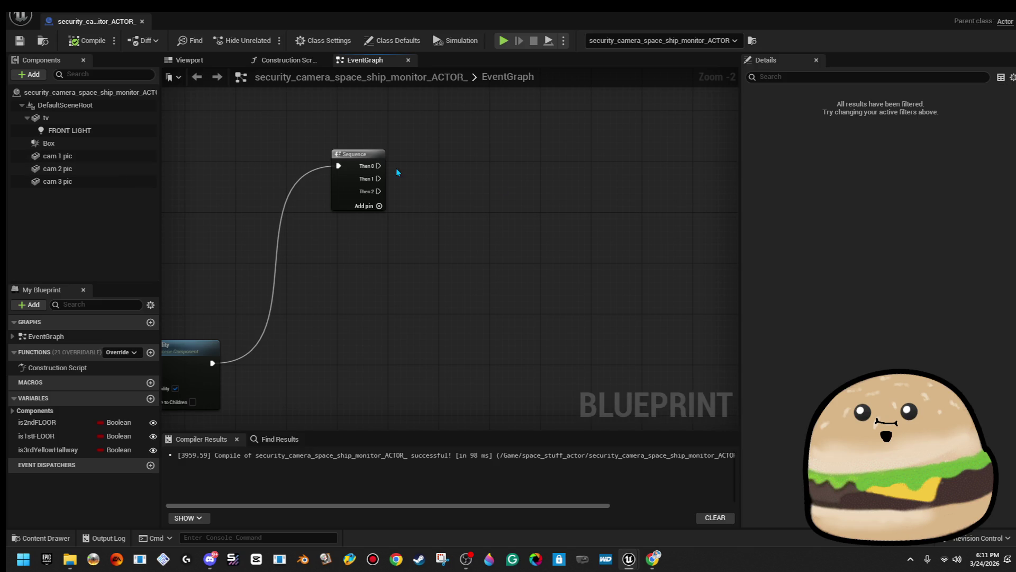
{"action": "left_click_drag", "start_coordinate": [378, 165], "coordinate": [614, 174]}
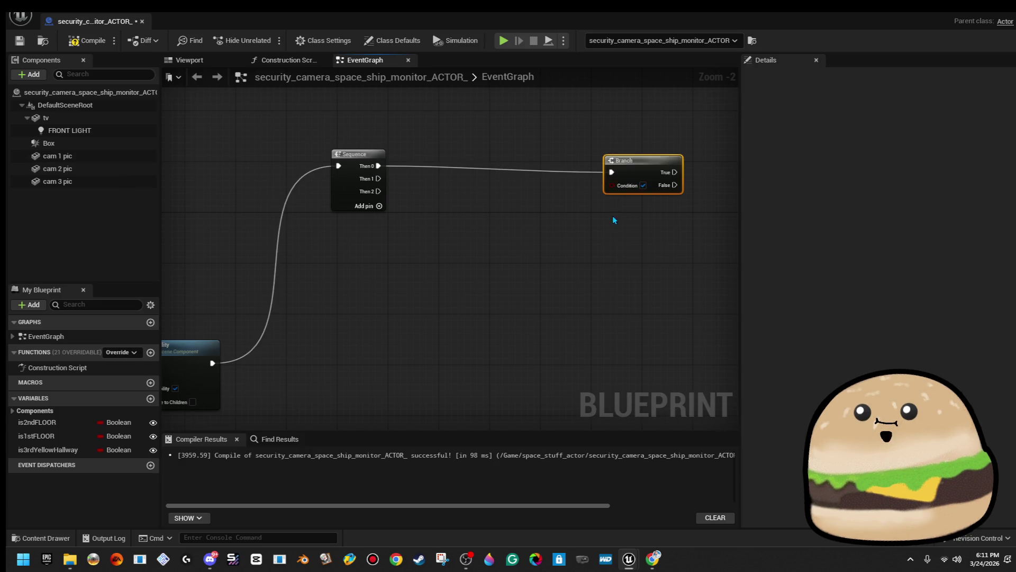
{"action": "scroll", "coordinate": [554, 207], "scroll_direction": "down", "scroll_amount": 5}
{"action": "left_click_drag", "start_coordinate": [535, 153], "coordinate": [573, 192]}
{"action": "key", "text": "Delete"}
- Select the starting nodes of the three comment groups, cut them, then undo the cut
{"action": "left_click_drag", "start_coordinate": [530, 295], "coordinate": [552, 129]}
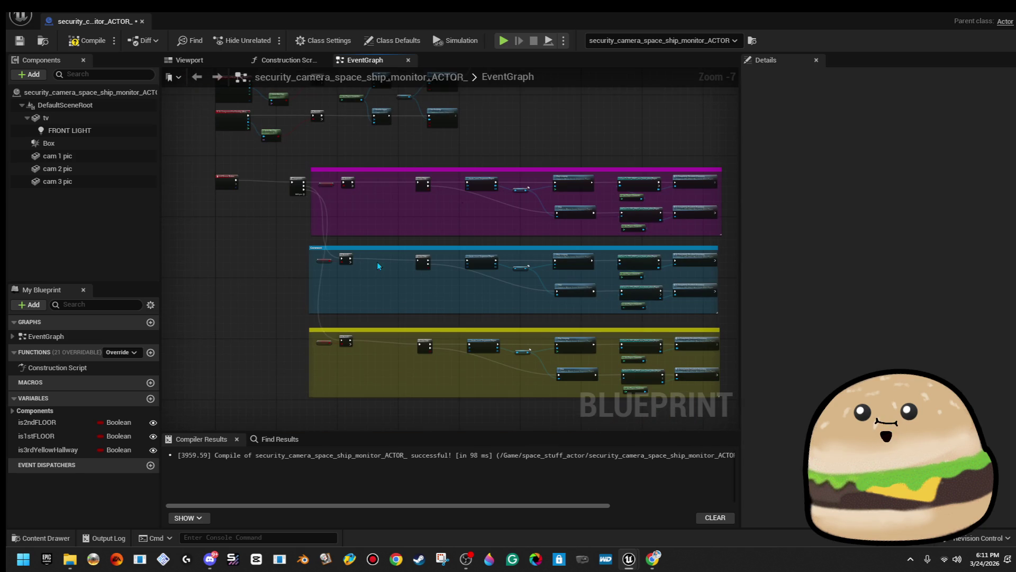
{"action": "left_click_drag", "start_coordinate": [361, 367], "coordinate": [326, 183]}
{"action": "left_click", "coordinate": [357, 199]}
{"action": "left_click_drag", "start_coordinate": [366, 354], "coordinate": [324, 338]}
{"action": "left_click_drag", "start_coordinate": [282, 207], "coordinate": [298, 183]}
{"action": "right_click", "coordinate": [298, 183]}
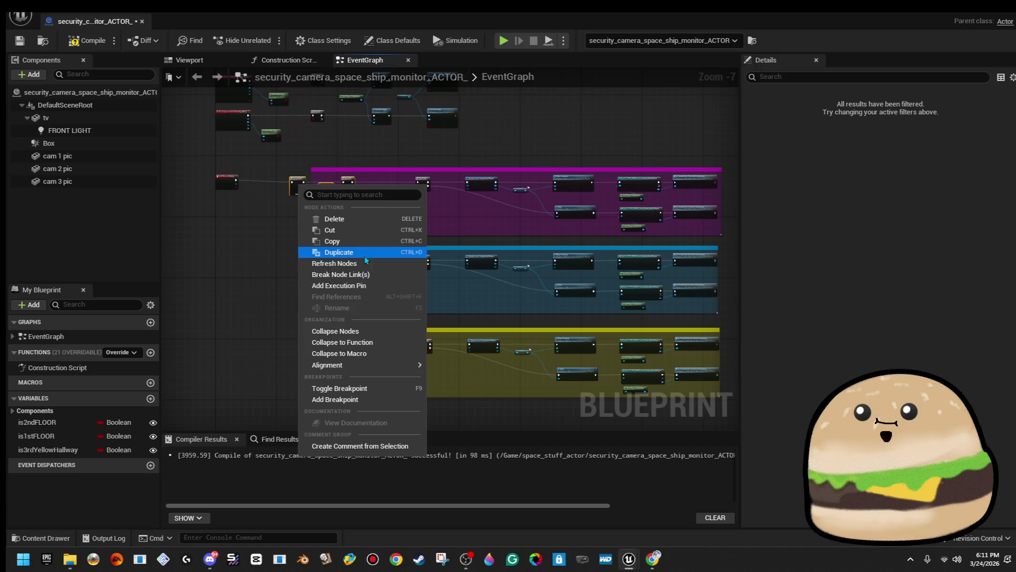
{"action": "left_click", "coordinate": [329, 236]}
{"action": "key", "text": "ctrl+z"}
- Paste the Sequence and three Branch nodes above the groups, removing the extra Sequence
{"action": "left_click_drag", "start_coordinate": [479, 201], "coordinate": [384, 215]}
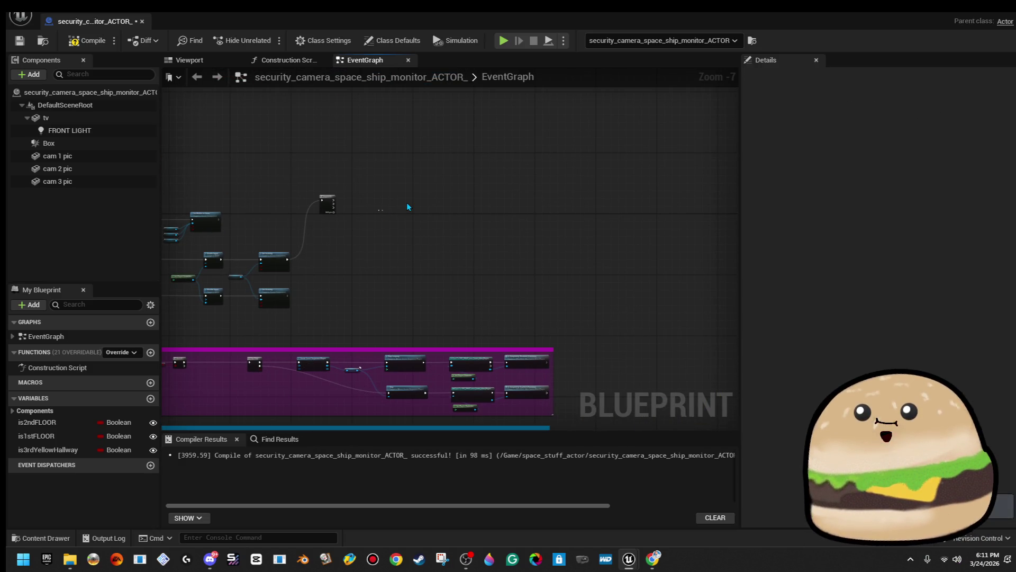
{"action": "key", "text": "ctrl+v"}
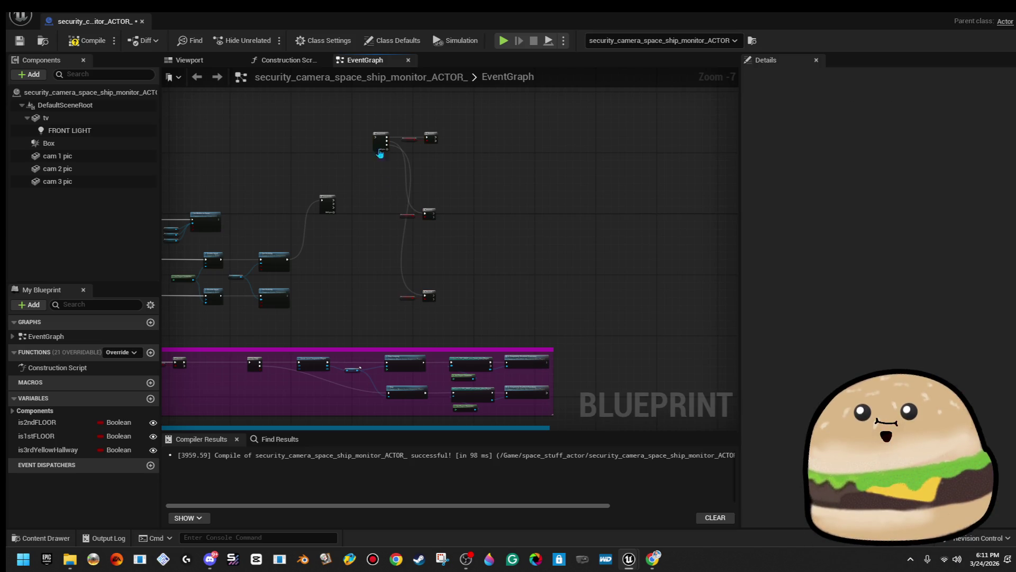
{"action": "scroll", "coordinate": [426, 148], "scroll_direction": "up", "scroll_amount": 2}
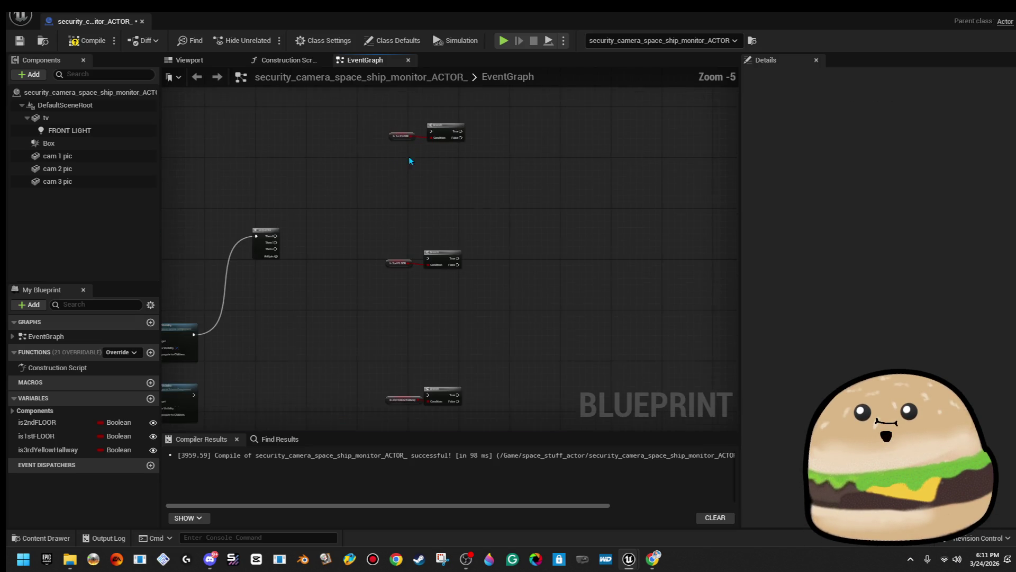
{"action": "left_click_drag", "start_coordinate": [444, 132], "coordinate": [466, 124]}
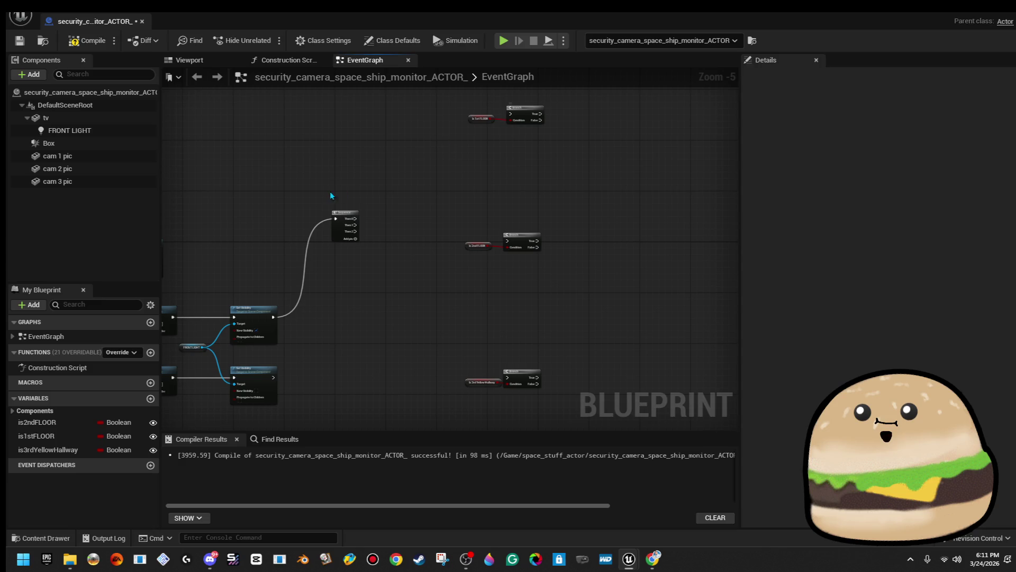
{"action": "key", "text": "Delete"}
{"action": "mouse_move", "coordinate": [510, 113]}
{"action": "left_mouse_down"}
{"action": "mouse_move", "coordinate": [306, 248]}
{"action": "mouse_move", "coordinate": [273, 316]}
{"action": "left_mouse_up"}
{"action": "mouse_move", "coordinate": [445, 108]}
{"action": "left_mouse_down"}
{"action": "mouse_move", "coordinate": [545, 389]}
{"action": "mouse_move", "coordinate": [477, 387]}
{"action": "mouse_move", "coordinate": [471, 362]}
{"action": "mouse_move", "coordinate": [444, 338]}
{"action": "left_mouse_up"}
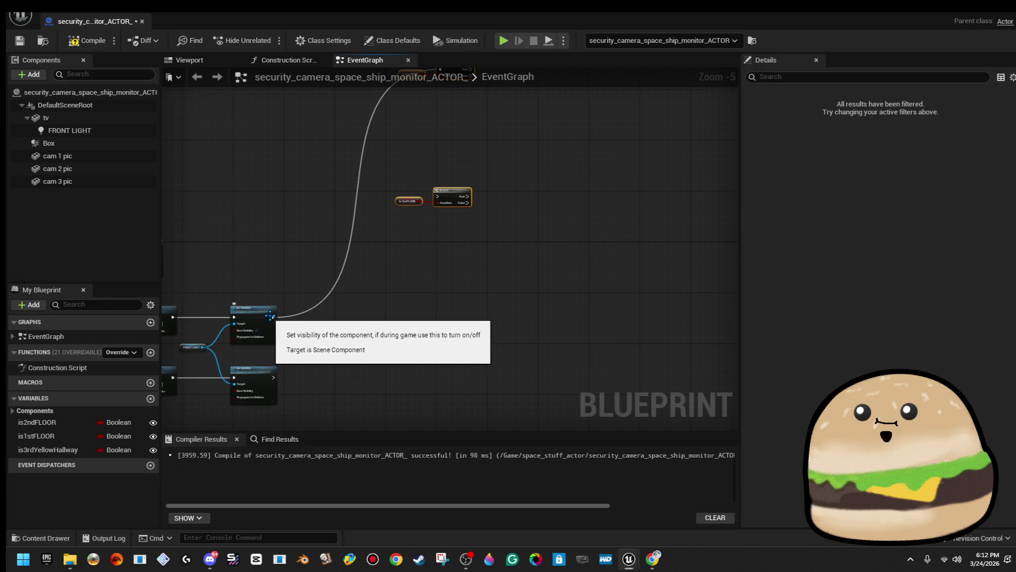
- Wire Set Visibility into the Sequence, add a Then 2 pin, and connect outputs to Branches
{"action": "left_click_drag", "start_coordinate": [273, 317], "coordinate": [322, 313]}
{"action": "left_click_drag", "start_coordinate": [437, 212], "coordinate": [438, 196]}
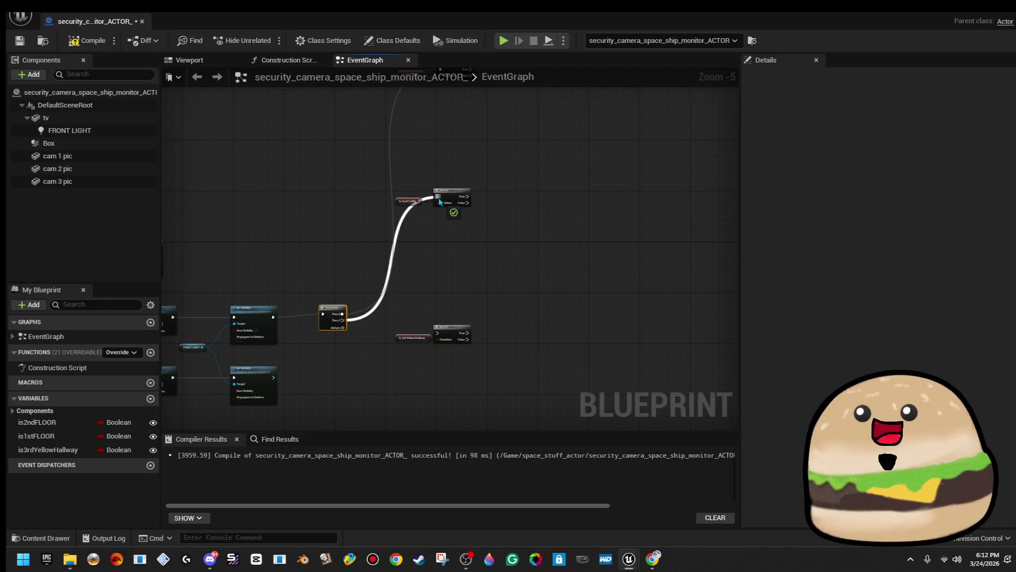
{"action": "left_click", "coordinate": [344, 327]}
{"action": "left_click_drag", "start_coordinate": [344, 326], "coordinate": [438, 335]}
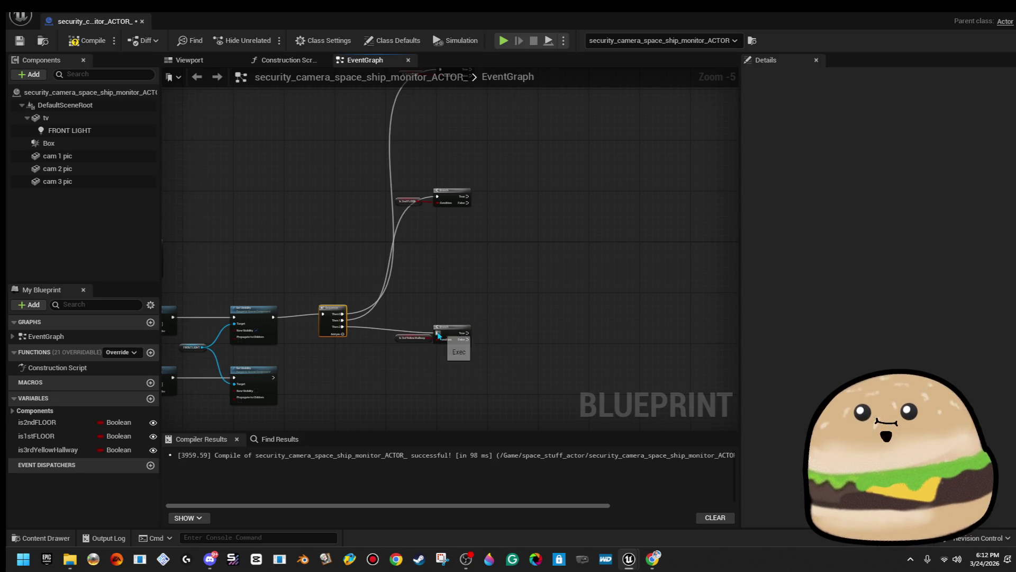
- Straighten the Branch nodes so their wires from the Sequence line up
{"action": "scroll", "coordinate": [496, 238], "scroll_direction": "down", "scroll_amount": 2}
{"action": "left_click_drag", "start_coordinate": [526, 200], "coordinate": [431, 233]}
{"action": "key", "text": "q"}
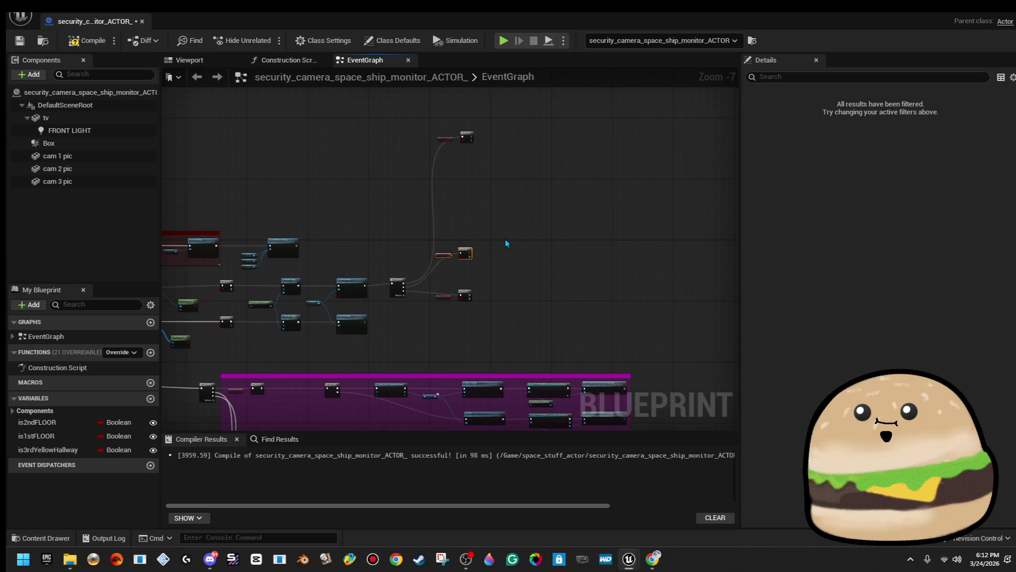
{"action": "left_click_drag", "start_coordinate": [492, 110], "coordinate": [391, 198]}
{"action": "key", "text": "q"}
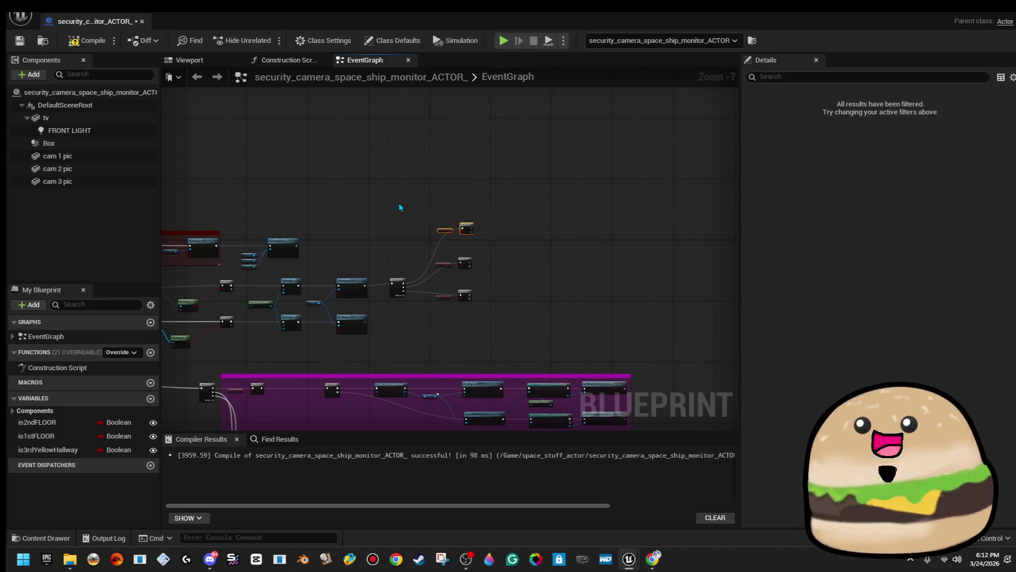
{"action": "left_click", "coordinate": [400, 207]}
{"action": "scroll", "coordinate": [464, 244], "scroll_direction": "up", "scroll_amount": 3}
{"action": "left_click_drag", "start_coordinate": [553, 160], "coordinate": [401, 401]}
{"action": "key", "text": "q"}
{"action": "left_click", "coordinate": [401, 405]}
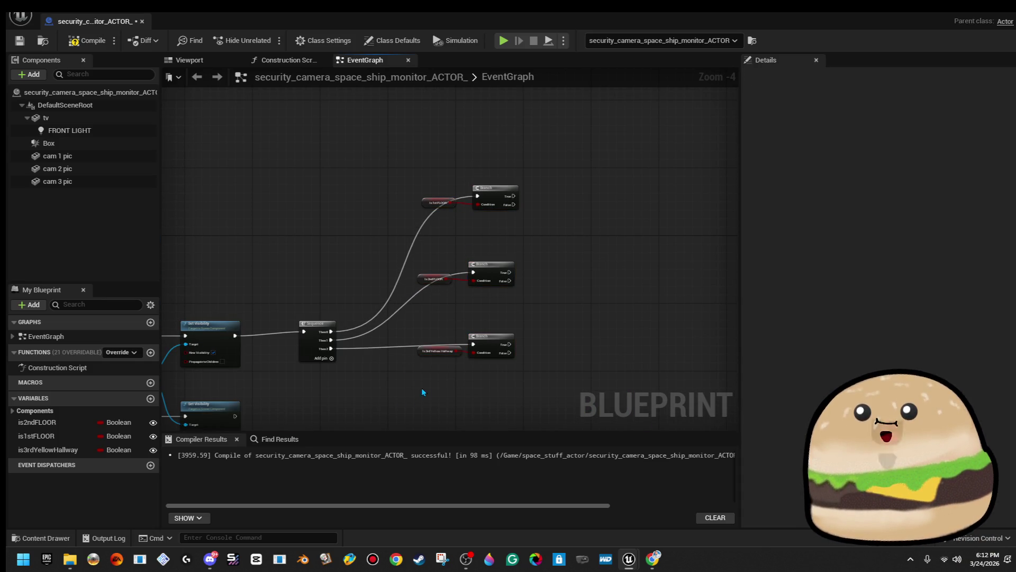
- Move the Sequence and Branch nodes upward and centre them in view
{"action": "scroll", "coordinate": [421, 389], "scroll_direction": "down", "scroll_amount": 1}
{"action": "left_click_drag", "start_coordinate": [420, 375], "coordinate": [390, 311]}
{"action": "left_click_drag", "start_coordinate": [520, 342], "coordinate": [344, 205]}
{"action": "left_click_drag", "start_coordinate": [293, 133], "coordinate": [292, 138]}
{"action": "key", "text": "Up"}
{"action": "scroll", "coordinate": [294, 148], "scroll_direction": "down", "scroll_amount": 1}
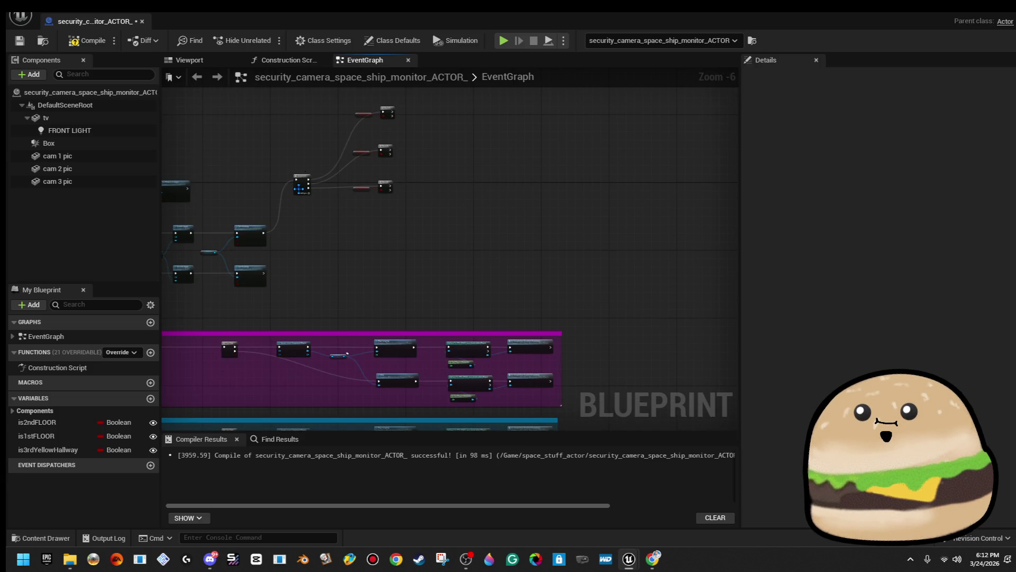
{"action": "scroll", "coordinate": [304, 233], "scroll_direction": "up", "scroll_amount": 1}
{"action": "scroll", "coordinate": [317, 259], "scroll_direction": "up", "scroll_amount": 1}
{"action": "scroll", "coordinate": [462, 208], "scroll_direction": "up", "scroll_amount": 1}
{"action": "mouse_move", "coordinate": [462, 207]}
{"action": "left_mouse_down"}
{"action": "mouse_move", "coordinate": [517, 290]}
{"action": "mouse_move", "coordinate": [556, 222]}
{"action": "mouse_move", "coordinate": [509, 171]}
{"action": "left_mouse_up"}
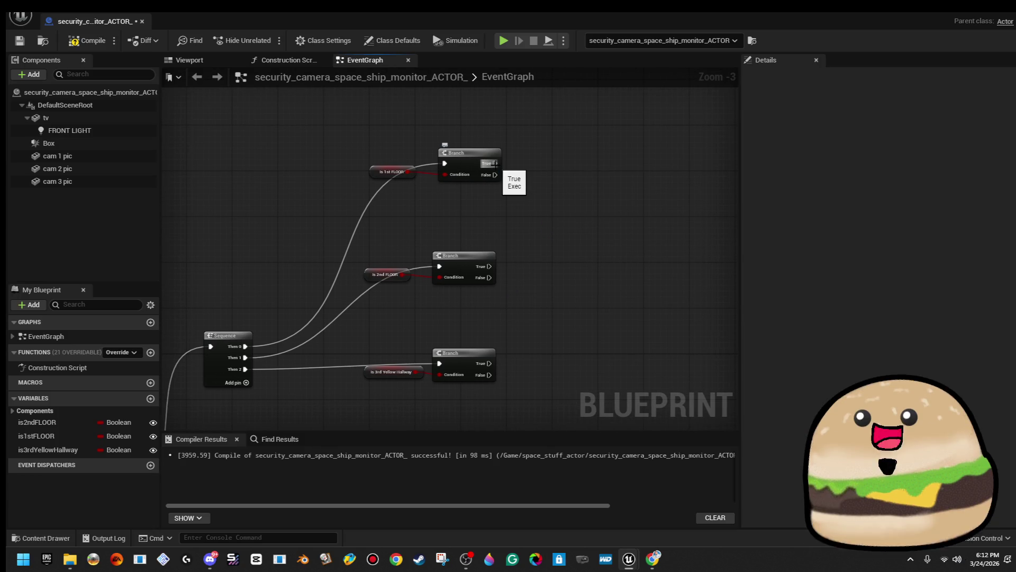
- Add a Set Hidden in Game node for Cam 1 Pic driven by the first Branch's True
{"action": "mouse_move", "coordinate": [134, 161]}
{"action": "left_mouse_down"}
{"action": "mouse_move", "coordinate": [623, 173]}
{"action": "mouse_move", "coordinate": [562, 180]}
{"action": "mouse_move", "coordinate": [621, 161]}
{"action": "left_mouse_up"}
{"action": "type", "text": "hidde"}
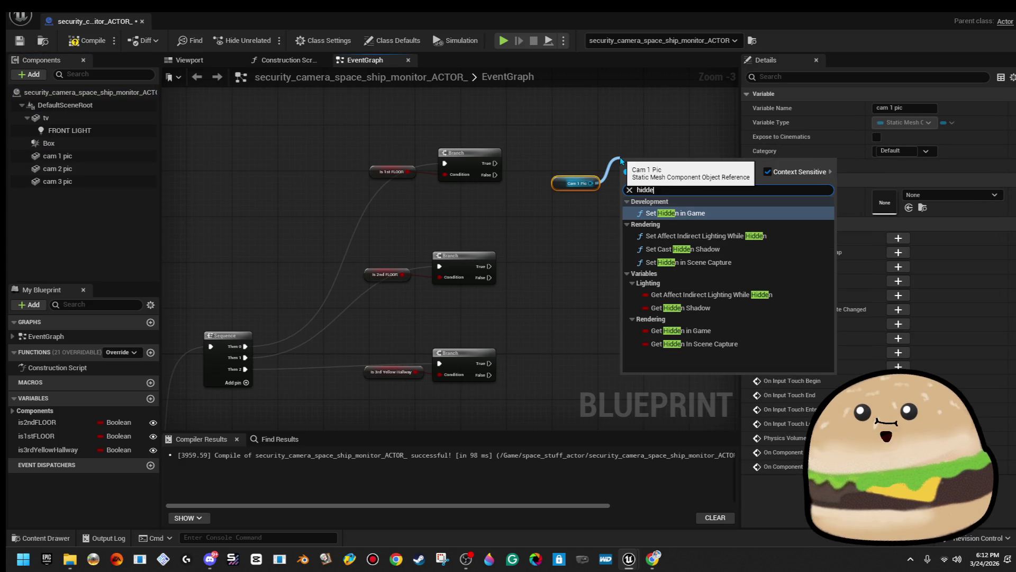
{"action": "key", "text": "Return"}
{"action": "left_click_drag", "start_coordinate": [622, 174], "coordinate": [576, 180]}
{"action": "left_click_drag", "start_coordinate": [492, 168], "coordinate": [495, 167]}
{"action": "left_click_drag", "start_coordinate": [668, 187], "coordinate": [661, 175]}
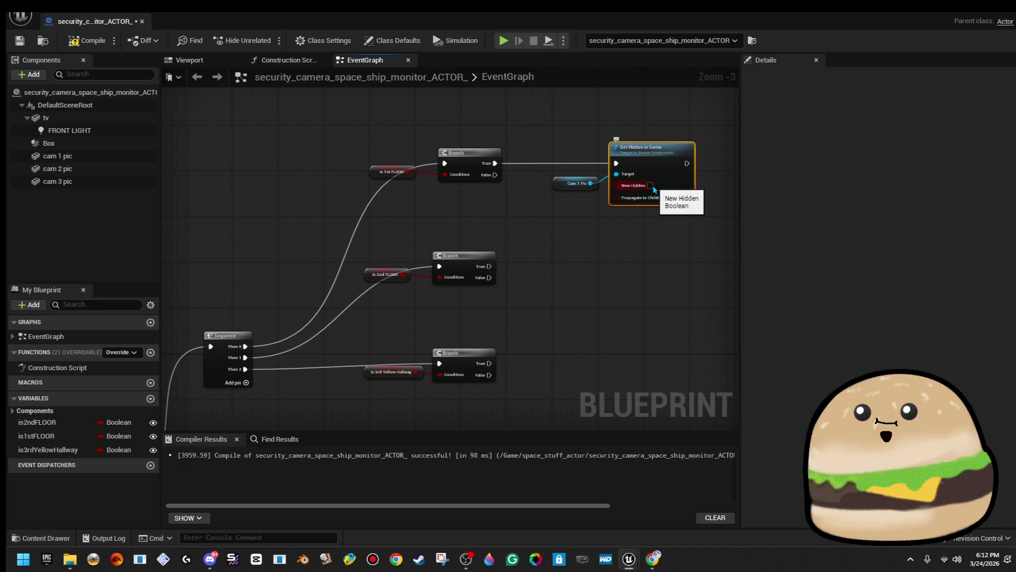
- Duplicate the hide nodes and swap the target to a Cam 2 Pic reference
{"action": "right_click", "coordinate": [660, 166]}
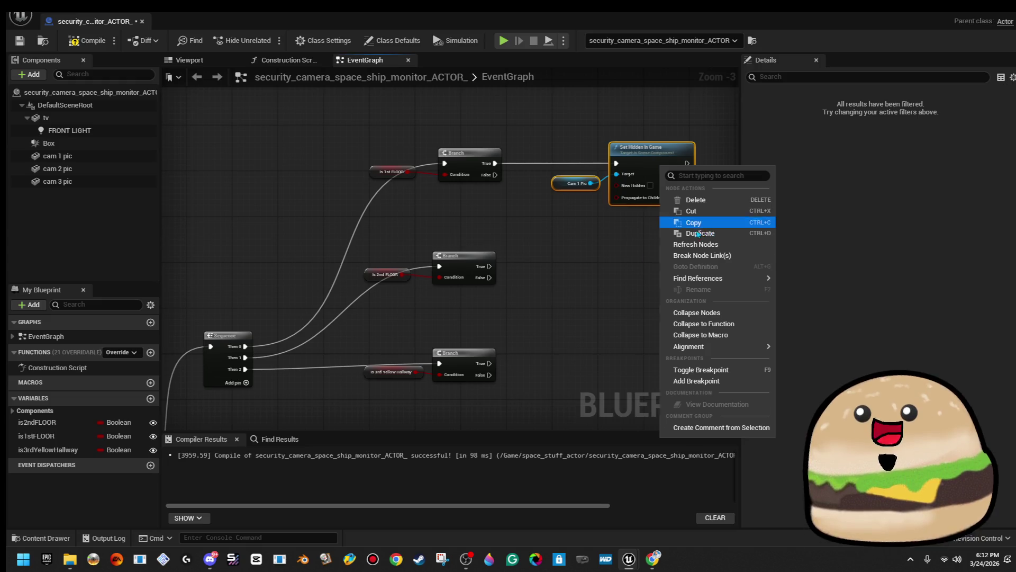
{"action": "left_click", "coordinate": [621, 254]}
{"action": "key", "text": "ctrl+v"}
{"action": "mouse_move", "coordinate": [680, 242]}
{"action": "left_mouse_down"}
{"action": "mouse_move", "coordinate": [630, 242]}
{"action": "mouse_move", "coordinate": [640, 242]}
{"action": "left_mouse_up"}
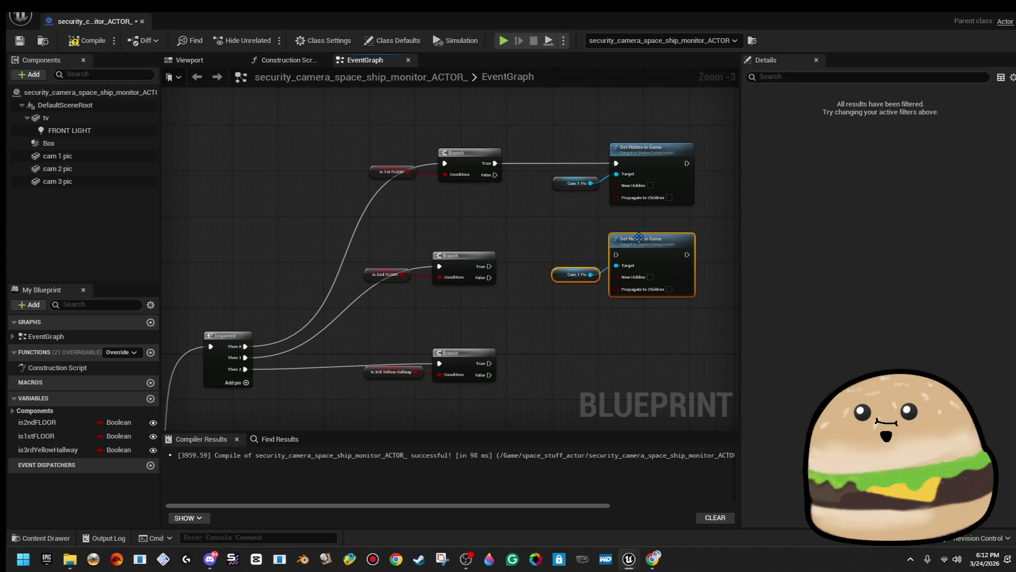
{"action": "left_click", "coordinate": [563, 265]}
{"action": "mouse_move", "coordinate": [81, 170]}
{"action": "left_mouse_down"}
{"action": "mouse_move", "coordinate": [528, 307]}
{"action": "mouse_move", "coordinate": [577, 299]}
{"action": "mouse_move", "coordinate": [616, 266]}
{"action": "mouse_move", "coordinate": [585, 293]}
{"action": "mouse_move", "coordinate": [580, 275]}
{"action": "mouse_move", "coordinate": [490, 267]}
{"action": "left_mouse_up"}
{"action": "left_click", "coordinate": [564, 276]}
{"action": "key", "text": "Delete"}
- Add a Set Hidden in Game node for Cam 3 Pic, driven by the Yellow Hallway Branch's True
{"action": "left_click_drag", "start_coordinate": [616, 291], "coordinate": [617, 290]}
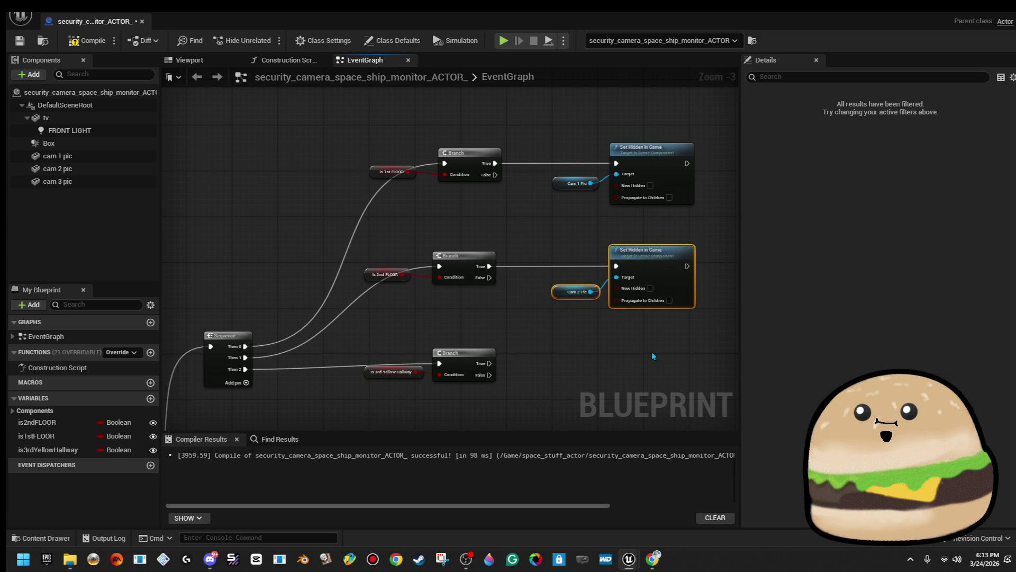
{"action": "left_click", "coordinate": [652, 351]}
{"action": "left_click_drag", "start_coordinate": [652, 351], "coordinate": [560, 330]}
{"action": "mouse_move", "coordinate": [84, 186]}
{"action": "left_mouse_down"}
{"action": "mouse_move", "coordinate": [444, 305]}
{"action": "mouse_move", "coordinate": [462, 386]}
{"action": "mouse_move", "coordinate": [565, 352]}
{"action": "left_mouse_up"}
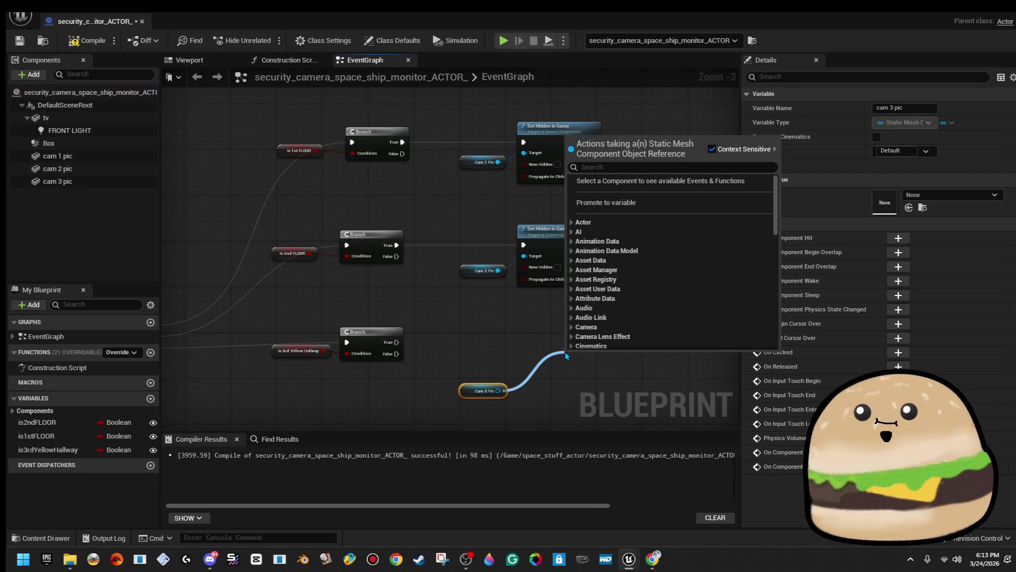
{"action": "left_click", "coordinate": [497, 326]}
{"action": "mouse_move", "coordinate": [498, 391]}
{"action": "left_mouse_down"}
{"action": "mouse_move", "coordinate": [546, 335]}
{"action": "mouse_move", "coordinate": [377, 339]}
{"action": "mouse_move", "coordinate": [396, 342]}
{"action": "left_mouse_up"}
{"action": "type", "text": "set hidde"}
{"action": "key", "text": "Return"}
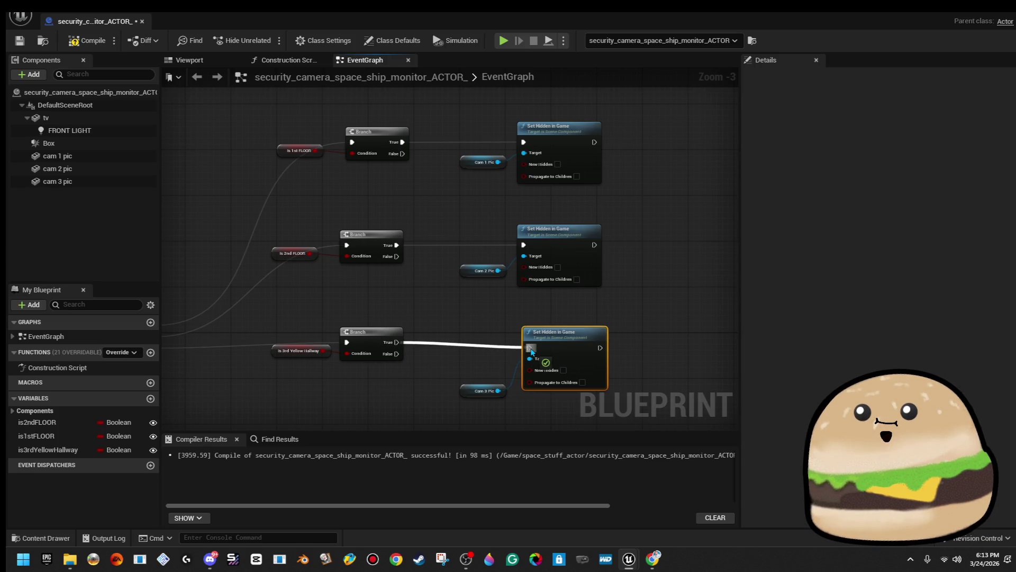
{"action": "mouse_move", "coordinate": [570, 343]}
{"action": "left_mouse_down"}
{"action": "mouse_move", "coordinate": [571, 332]}
{"action": "mouse_move", "coordinate": [575, 341]}
{"action": "left_mouse_up"}
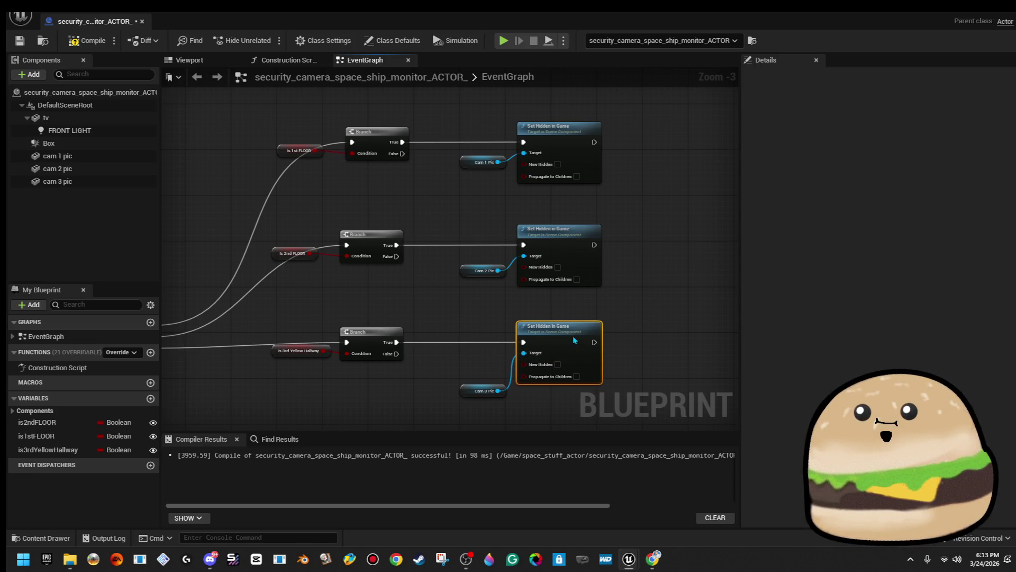
{"action": "mouse_move", "coordinate": [465, 212]}
{"action": "left_mouse_down"}
{"action": "mouse_move", "coordinate": [447, 150]}
{"action": "mouse_move", "coordinate": [442, 189]}
{"action": "mouse_move", "coordinate": [539, 199]}
{"action": "left_mouse_up"}
- Try an Is Valid node off the lower Set Visibility node, then delete it
{"action": "scroll", "coordinate": [539, 200], "scroll_direction": "down", "scroll_amount": 1}
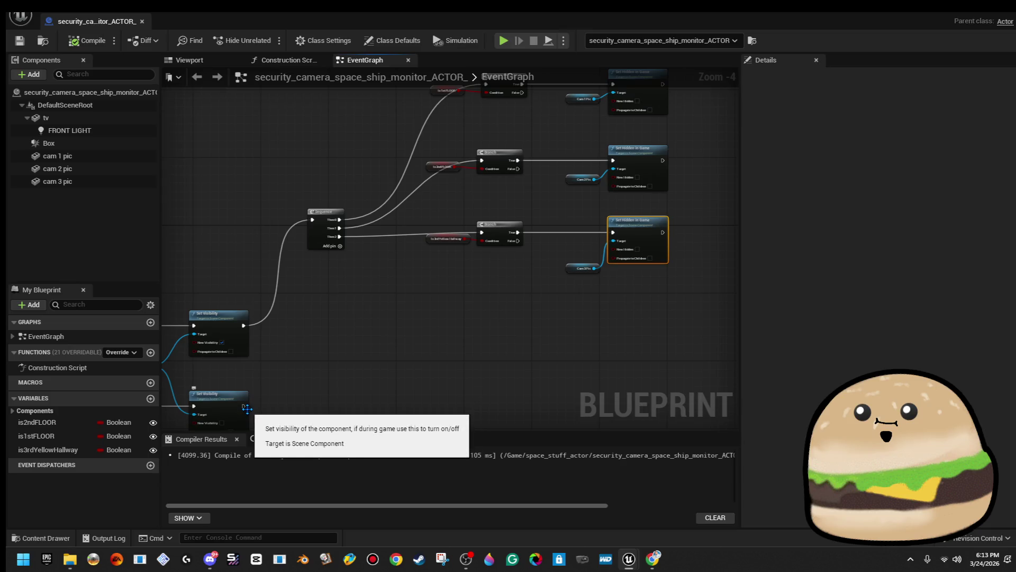
{"action": "left_click_drag", "start_coordinate": [243, 406], "coordinate": [380, 410]}
{"action": "type", "text": "is valid"}
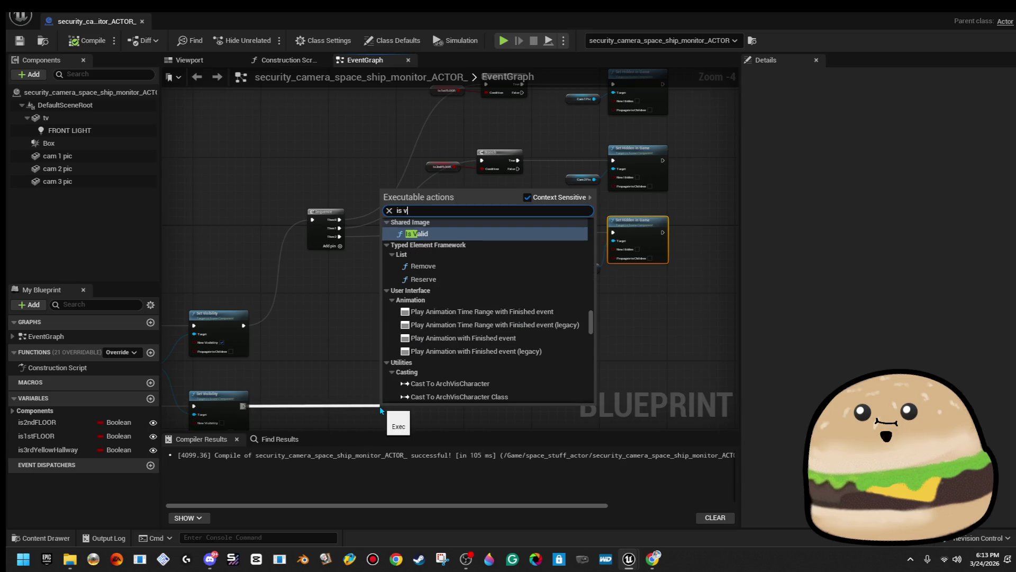
{"action": "key", "text": "Return"}
{"action": "key", "text": "Delete"}
{"action": "left_click_drag", "start_coordinate": [613, 236], "coordinate": [506, 296]}
{"action": "type", "text": "is"}
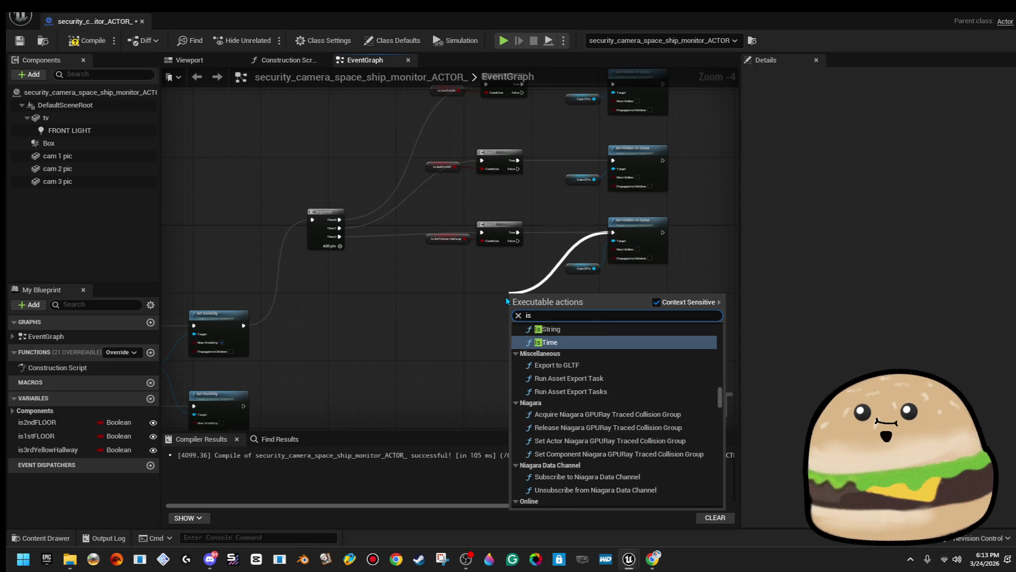
{"action": "type", "text": " v"}
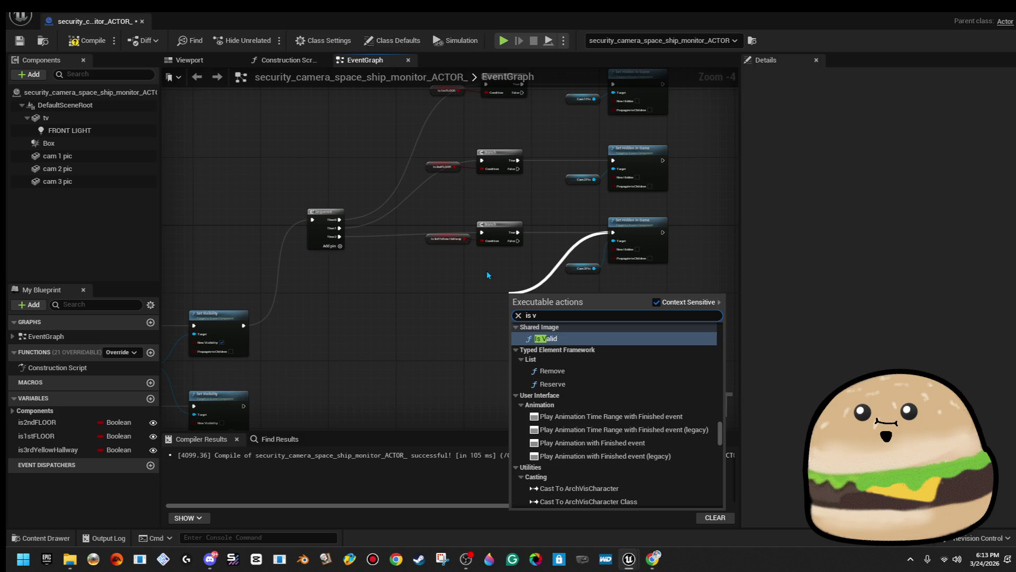
{"action": "key", "text": "Escape"}
- Add and remove an Is Valid node after the hallway Set Hidden in Game node
{"action": "left_click", "coordinate": [592, 273]}
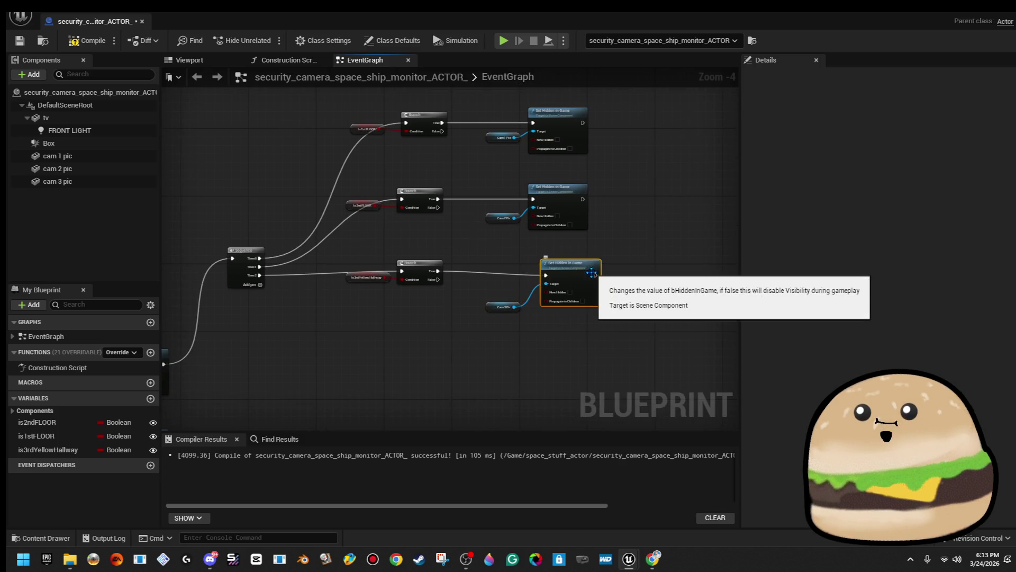
{"action": "left_click_drag", "start_coordinate": [572, 274], "coordinate": [613, 273]}
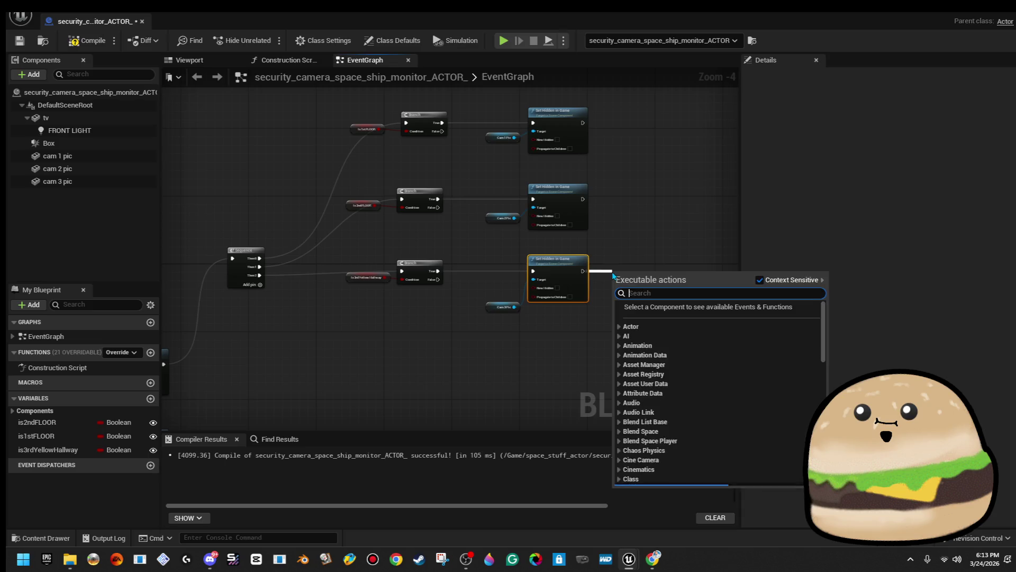
{"action": "type", "text": "isv"}
{"action": "key", "text": "Return"}
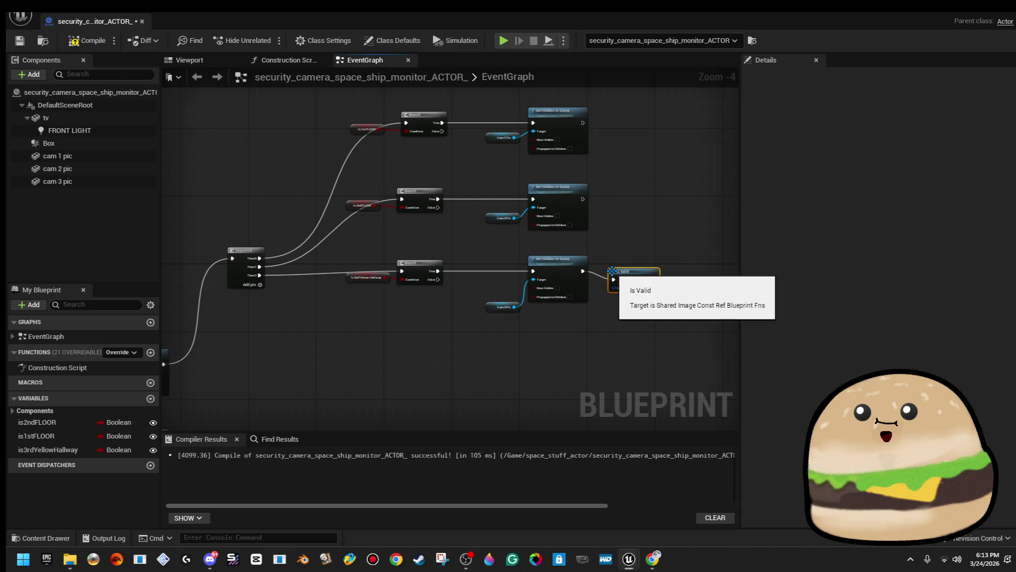
{"action": "scroll", "coordinate": [613, 271], "scroll_direction": "up", "scroll_amount": 1}
{"action": "key", "text": "Delete"}
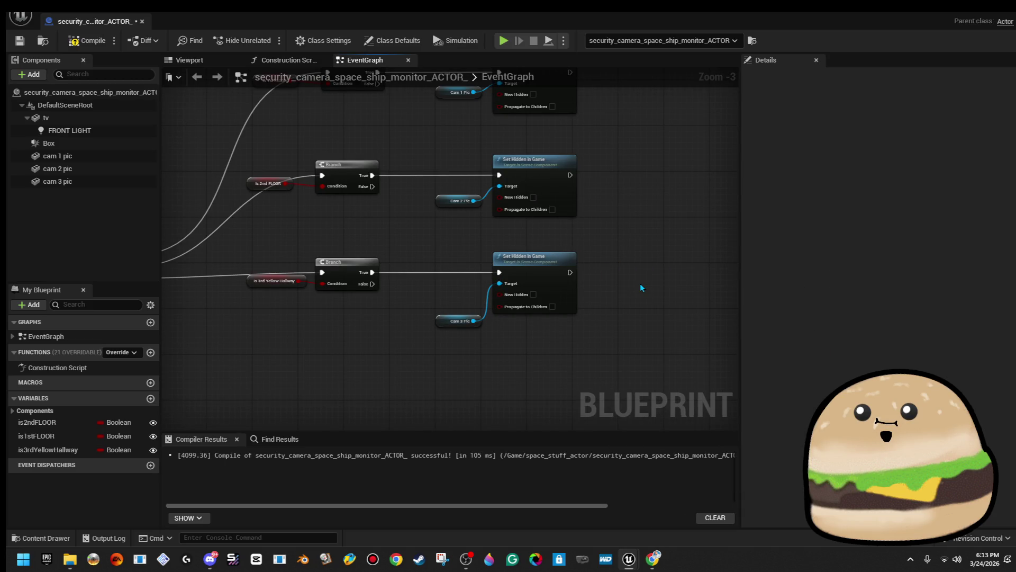
{"action": "scroll", "coordinate": [585, 339], "scroll_direction": "down", "scroll_amount": 1}
{"action": "mouse_move", "coordinate": [528, 329]}
{"action": "left_mouse_down"}
{"action": "mouse_move", "coordinate": [322, 357]}
{"action": "mouse_move", "coordinate": [331, 341]}
{"action": "left_mouse_up"}
- Add a Branch from the lower Set Visibility node with an is2ndFLOOR getter beside it
{"action": "left_click_drag", "start_coordinate": [265, 370], "coordinate": [359, 364]}
{"action": "scroll", "coordinate": [421, 378], "scroll_direction": "up", "scroll_amount": 1}
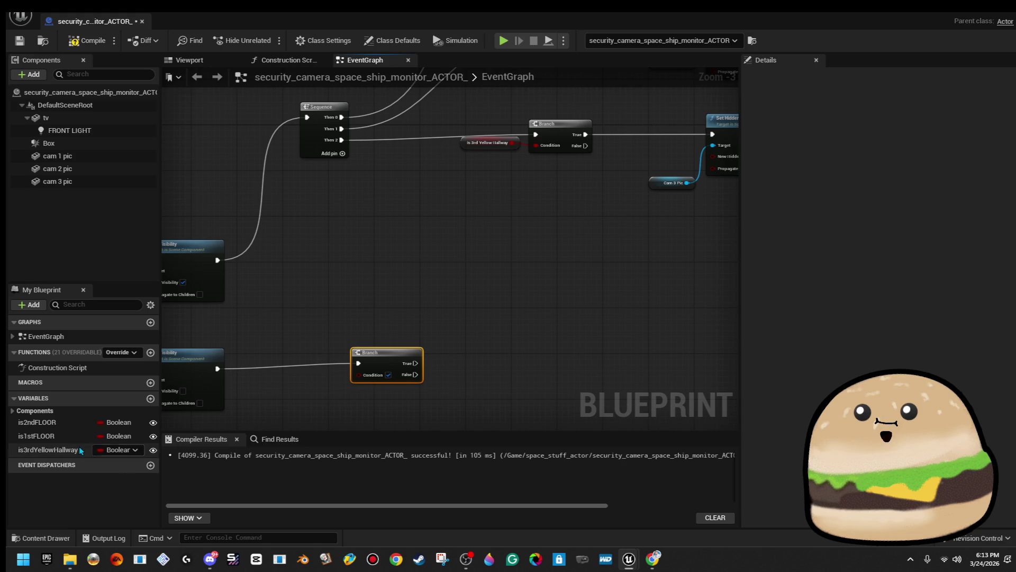
{"action": "mouse_move", "coordinate": [71, 425]}
{"action": "left_mouse_down"}
{"action": "mouse_move", "coordinate": [425, 386]}
{"action": "mouse_move", "coordinate": [530, 337]}
{"action": "left_mouse_up"}
{"action": "left_click", "coordinate": [500, 384]}
{"action": "type", "text": "isa"}
{"action": "key", "text": "BackSpace"}
{"action": "type", "text": "va"}
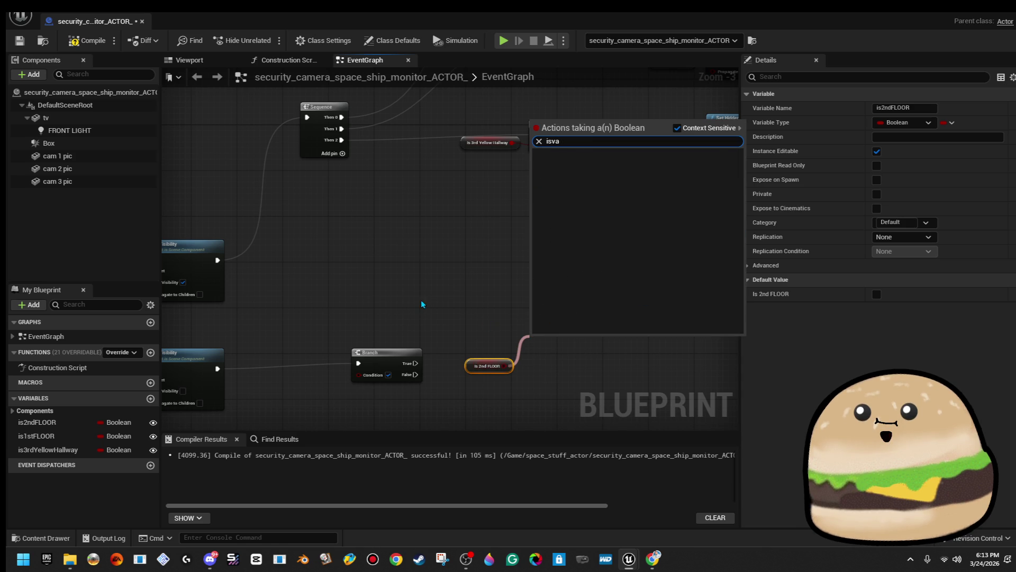
{"action": "key", "text": "Escape"}
{"action": "left_click_drag", "start_coordinate": [56, 424], "coordinate": [444, 393]}
{"action": "left_click_drag", "start_coordinate": [504, 321], "coordinate": [506, 323]}
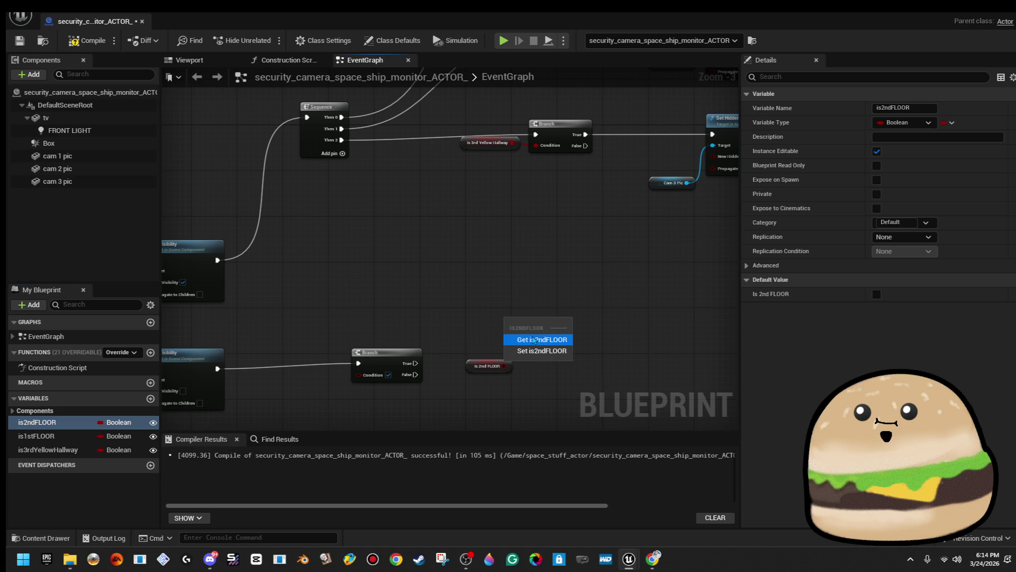
{"action": "left_click", "coordinate": [535, 338]}
- Place an Is Valid node from the actions search, then clear out the extra nodes
{"action": "right_click", "coordinate": [541, 290]}
{"action": "type", "text": "isav"}
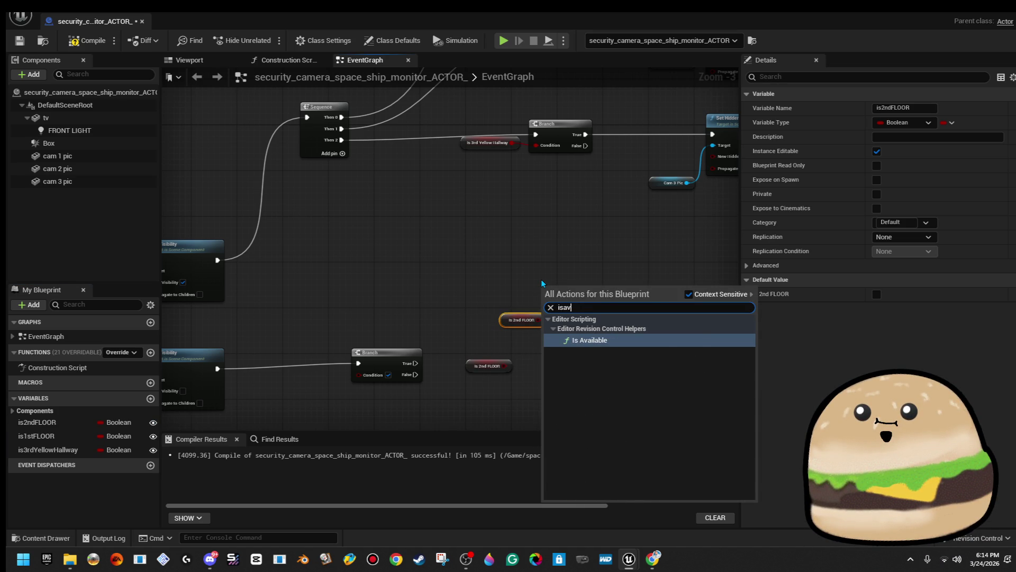
{"action": "key", "text": "BackSpace"}
{"action": "key", "text": "BackSpace"}
{"action": "type", "text": "valid"}
{"action": "key", "text": "Return"}
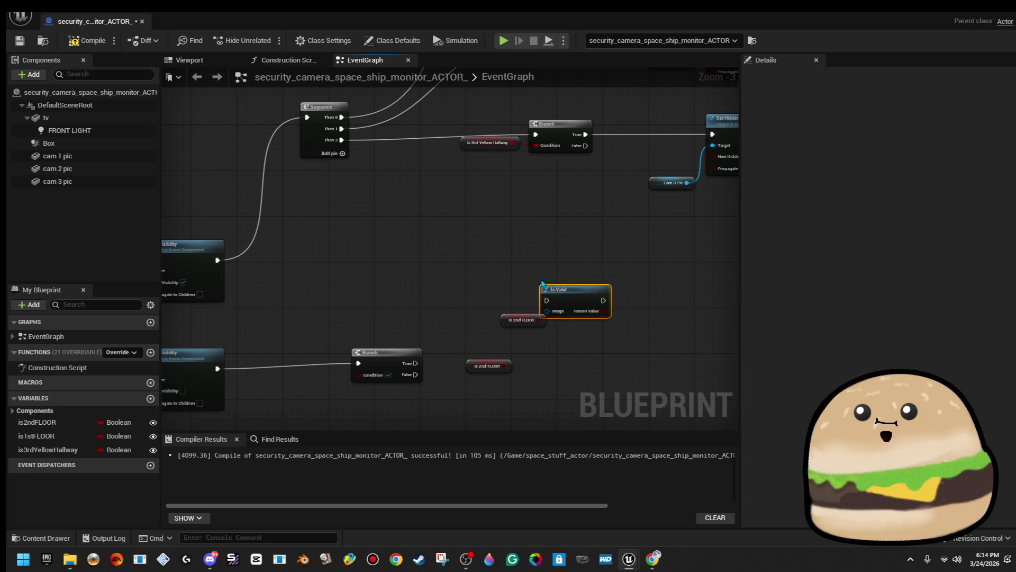
{"action": "left_click_drag", "start_coordinate": [503, 382], "coordinate": [599, 344]}
{"action": "key", "text": "Delete"}
{"action": "right_click", "coordinate": [490, 227]}
{"action": "type", "text": "isva"}
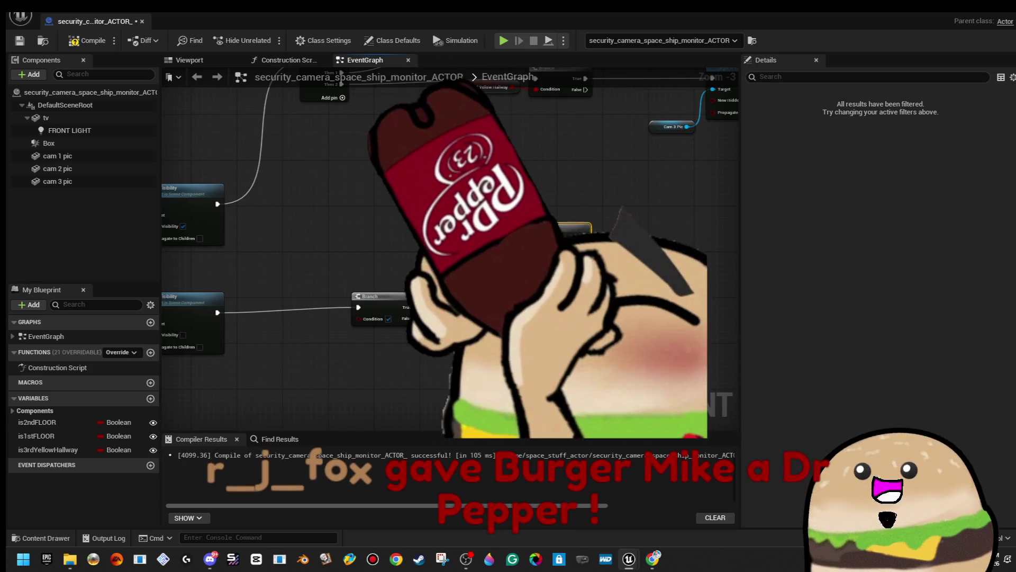
{"action": "scroll", "coordinate": [536, 275], "scroll_direction": "up", "scroll_amount": 2}
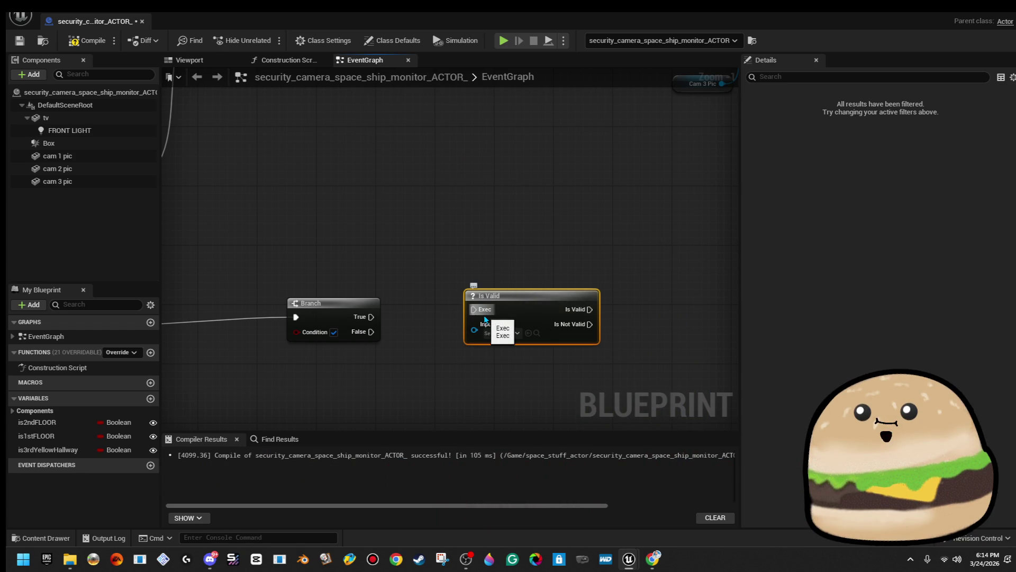
{"action": "scroll", "coordinate": [429, 272], "scroll_direction": "down", "scroll_amount": 2}
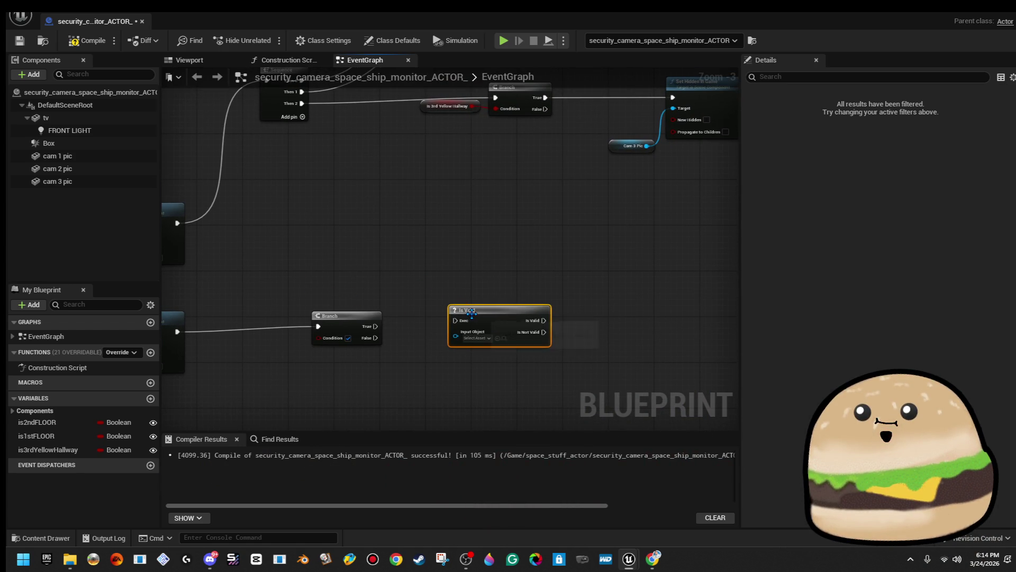
{"action": "key", "text": "Delete"}
{"action": "scroll", "coordinate": [496, 290], "scroll_direction": "down", "scroll_amount": 2}
- Copy the three Branch and Set Hidden in Game groups
{"action": "mouse_move", "coordinate": [422, 273]}
{"action": "left_mouse_down"}
{"action": "mouse_move", "coordinate": [634, 93]}
{"action": "mouse_move", "coordinate": [592, 115]}
{"action": "left_mouse_up"}
{"action": "right_click", "coordinate": [572, 133]}
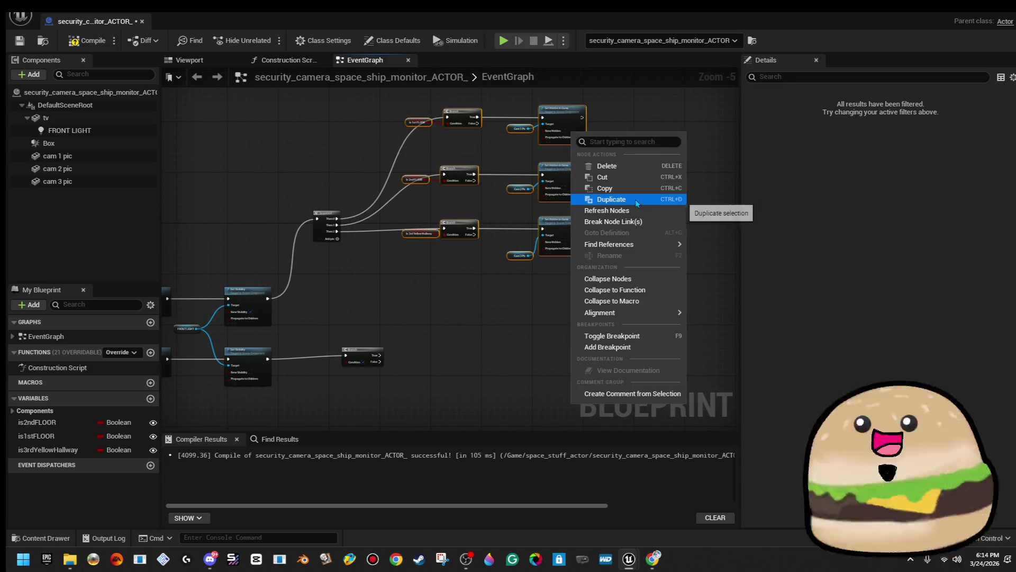
{"action": "left_click", "coordinate": [634, 194]}
{"action": "scroll", "coordinate": [551, 281], "scroll_direction": "down", "scroll_amount": 2}
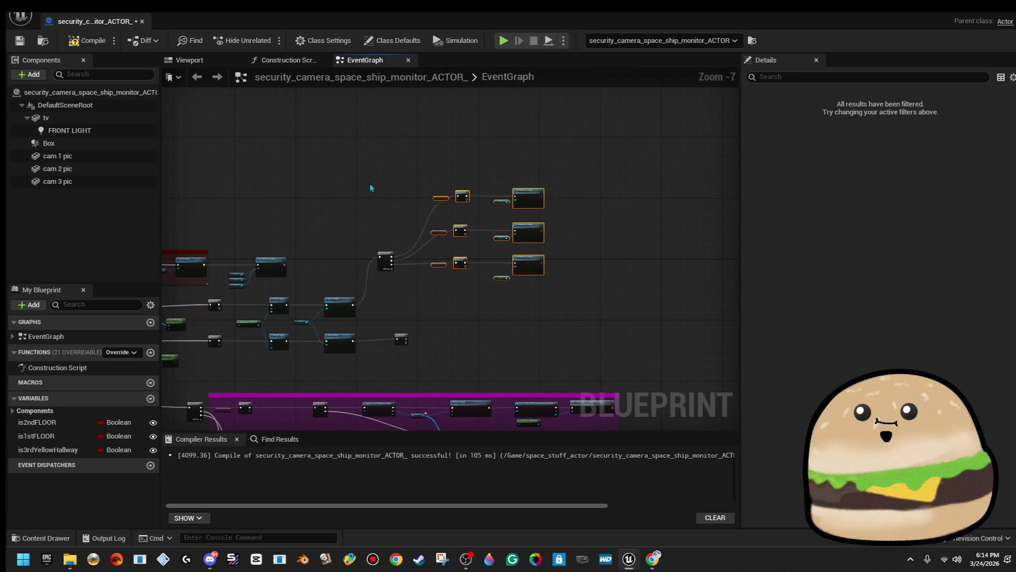
{"action": "left_click_drag", "start_coordinate": [573, 325], "coordinate": [573, 326]}
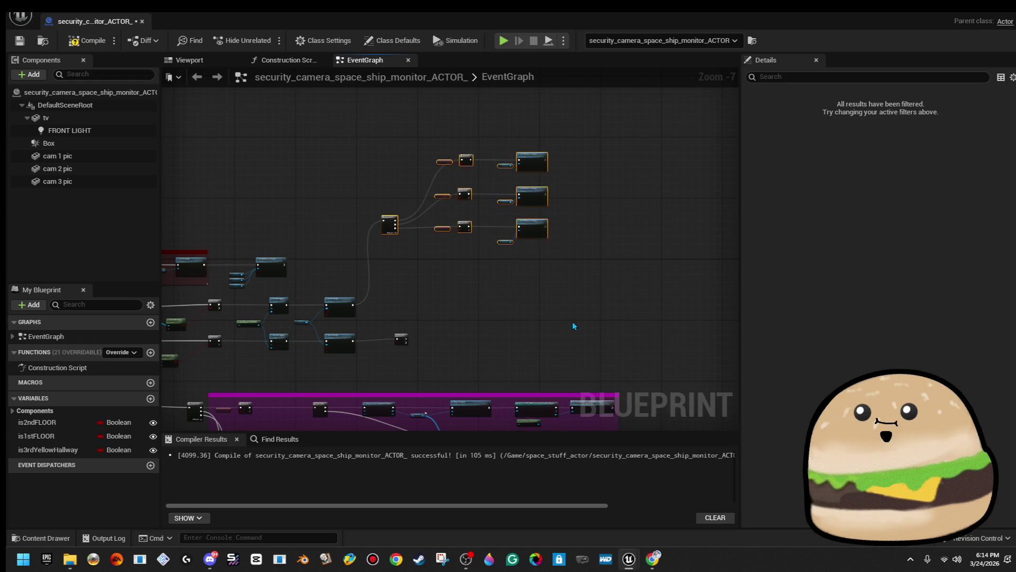
{"action": "left_click", "coordinate": [456, 316]}
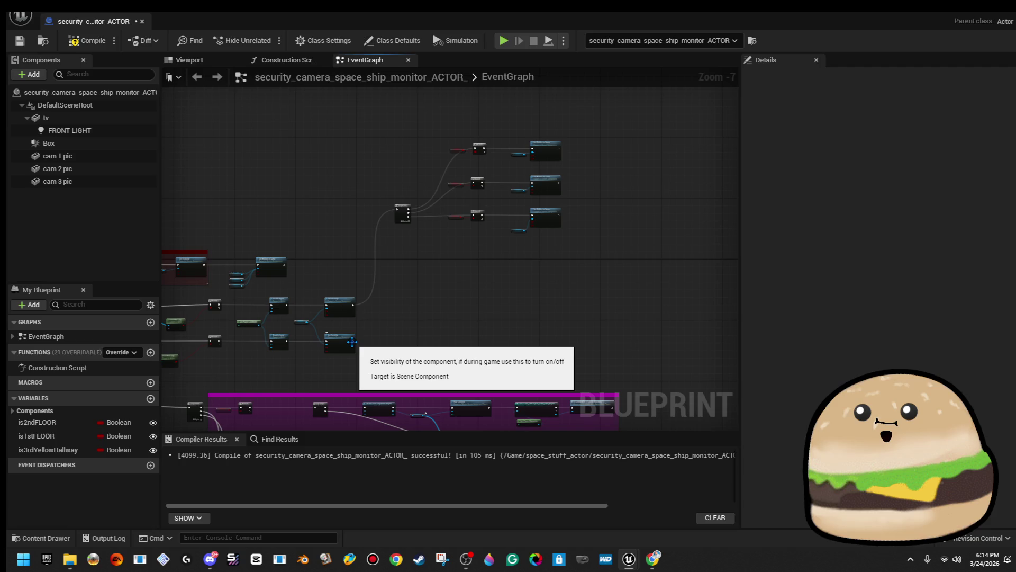
- Paste the copied groups and position them below the originals
{"action": "key", "text": "ctrl+v"}
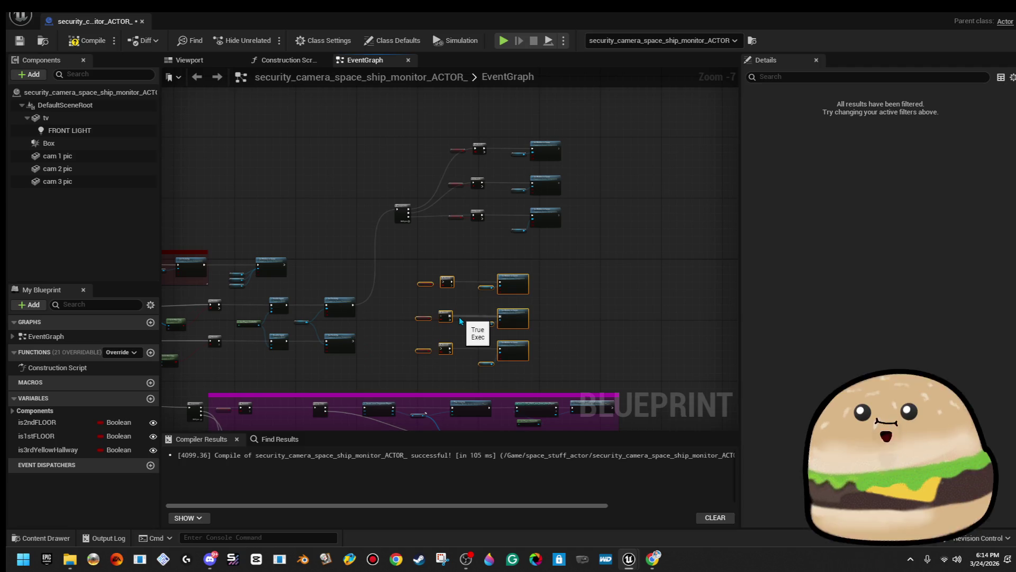
{"action": "scroll", "coordinate": [506, 261], "scroll_direction": "up", "scroll_amount": 3}
{"action": "mouse_move", "coordinate": [529, 318]}
{"action": "left_mouse_down"}
{"action": "mouse_move", "coordinate": [568, 325]}
{"action": "mouse_move", "coordinate": [603, 306]}
{"action": "left_mouse_up"}
{"action": "scroll", "coordinate": [518, 267], "scroll_direction": "up", "scroll_amount": 4}
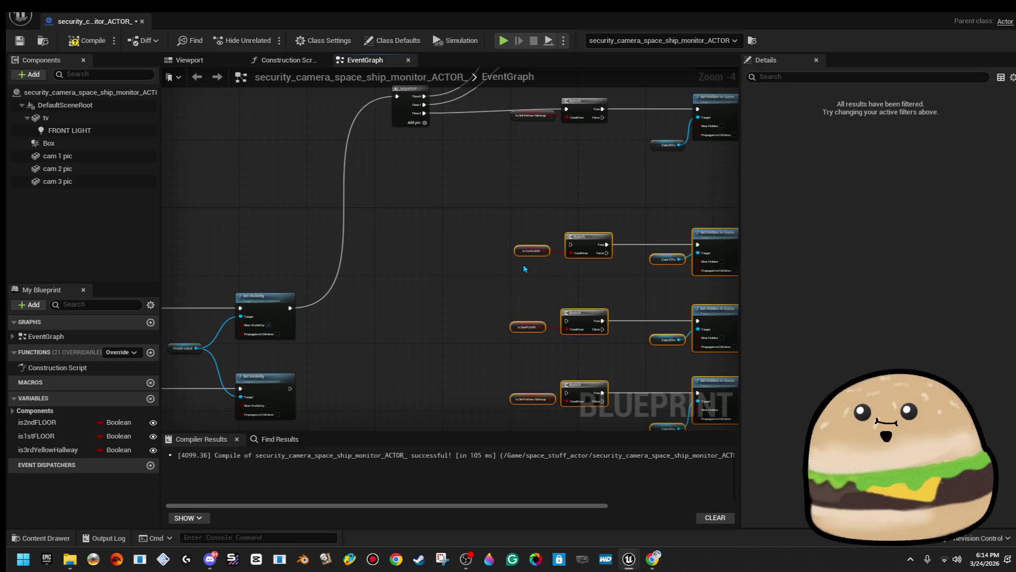
{"action": "scroll", "coordinate": [517, 270], "scroll_direction": "down", "scroll_amount": 5}
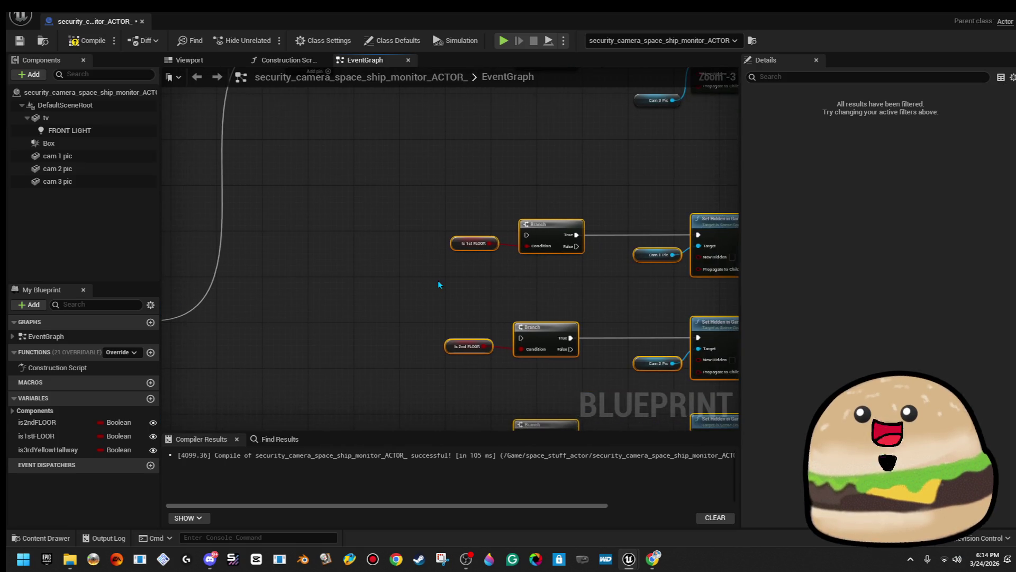
{"action": "mouse_move", "coordinate": [223, 391]}
{"action": "left_mouse_down"}
{"action": "mouse_move", "coordinate": [407, 408]}
{"action": "mouse_move", "coordinate": [443, 148]}
{"action": "mouse_move", "coordinate": [407, 144]}
{"action": "left_mouse_up"}
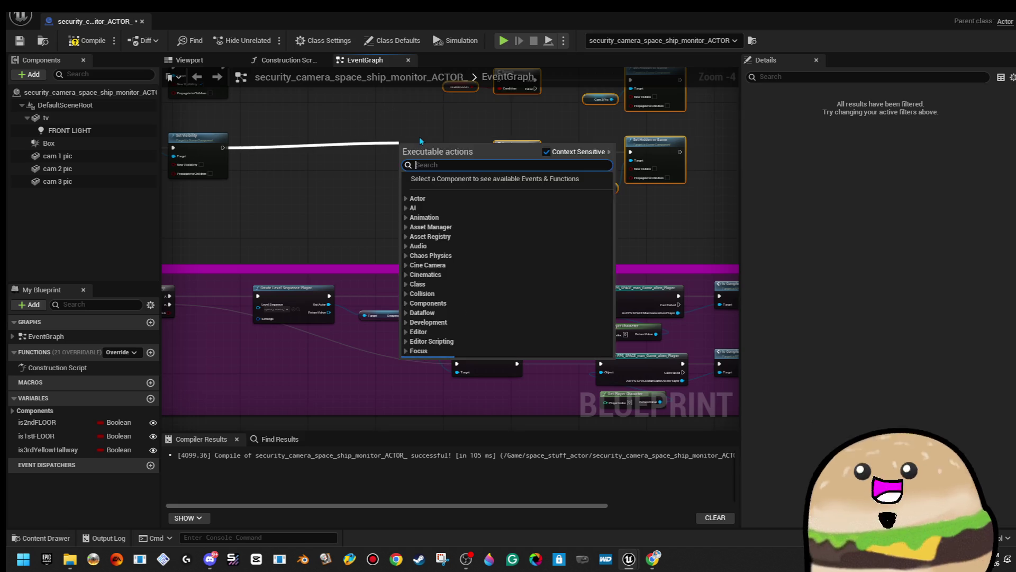
{"action": "scroll", "coordinate": [391, 284], "scroll_direction": "down", "scroll_amount": 2}
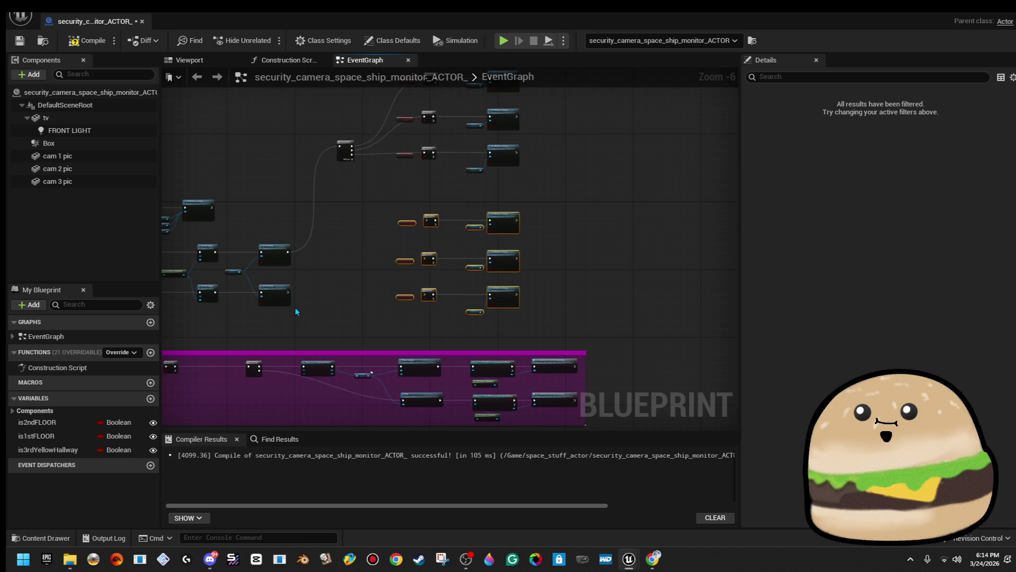
- Wire Sequence Then 1 to the is2ndFLOOR Branch and tick New Hidden for Cam 1 and Cam 2 Pic
{"action": "scroll", "coordinate": [292, 299], "scroll_direction": "up", "scroll_amount": 1}
{"action": "mouse_move", "coordinate": [289, 293]}
{"action": "left_mouse_down"}
{"action": "mouse_move", "coordinate": [369, 288]}
{"action": "mouse_move", "coordinate": [379, 330]}
{"action": "mouse_move", "coordinate": [469, 250]}
{"action": "mouse_move", "coordinate": [466, 217]}
{"action": "left_mouse_up"}
{"action": "left_click", "coordinate": [388, 307]}
{"action": "mouse_move", "coordinate": [468, 271]}
{"action": "left_mouse_down"}
{"action": "mouse_move", "coordinate": [396, 323]}
{"action": "mouse_move", "coordinate": [361, 330]}
{"action": "mouse_move", "coordinate": [466, 329]}
{"action": "left_mouse_up"}
{"action": "scroll", "coordinate": [521, 317], "scroll_direction": "up", "scroll_amount": 3}
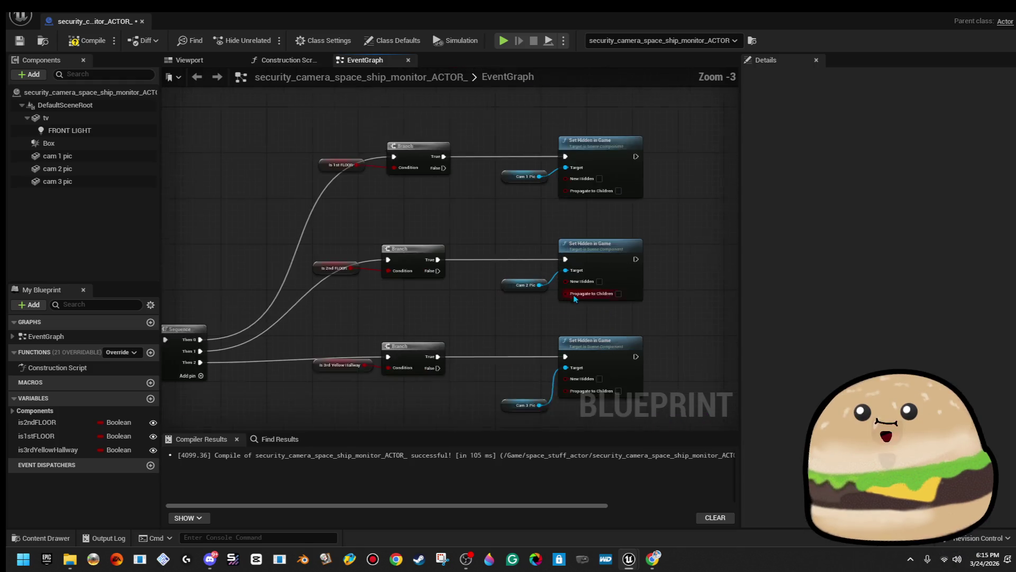
{"action": "left_click", "coordinate": [504, 265]}
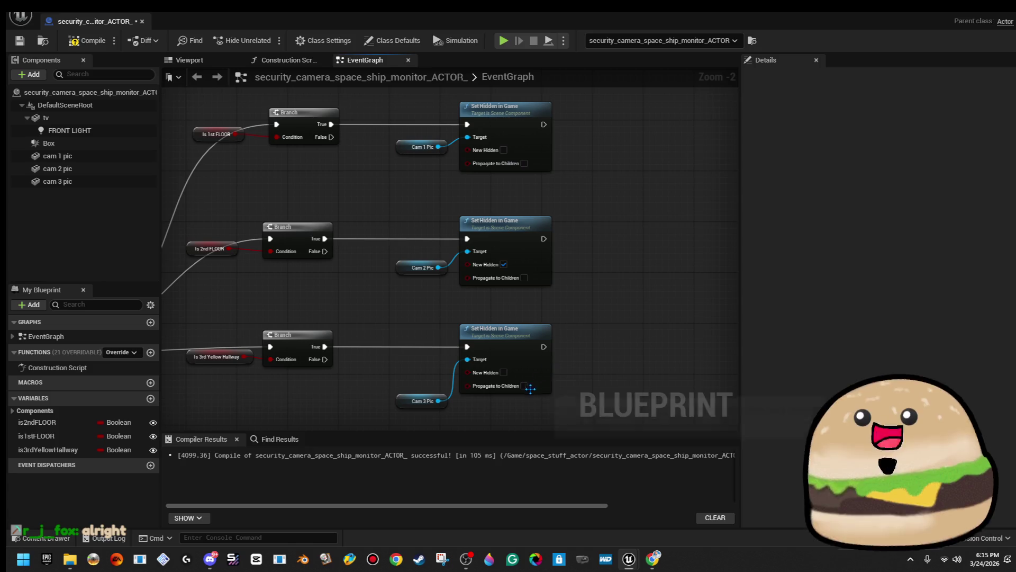
{"action": "left_click", "coordinate": [504, 150]}
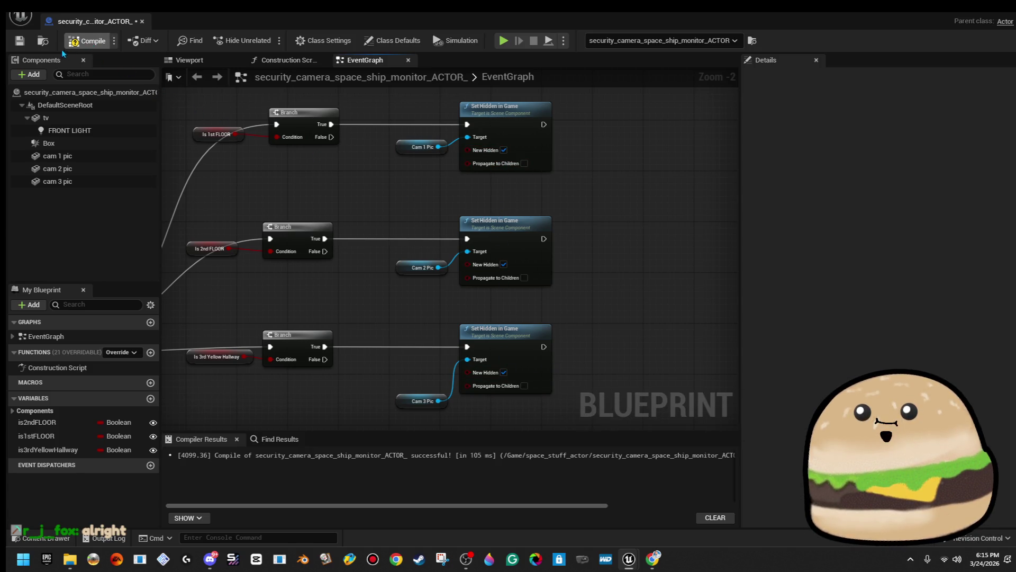
- Save the monitor Blueprint, check the EventGraph, and compile
{"action": "left_click", "coordinate": [20, 41]}
{"action": "scroll", "coordinate": [424, 228], "scroll_direction": "down", "scroll_amount": 4}
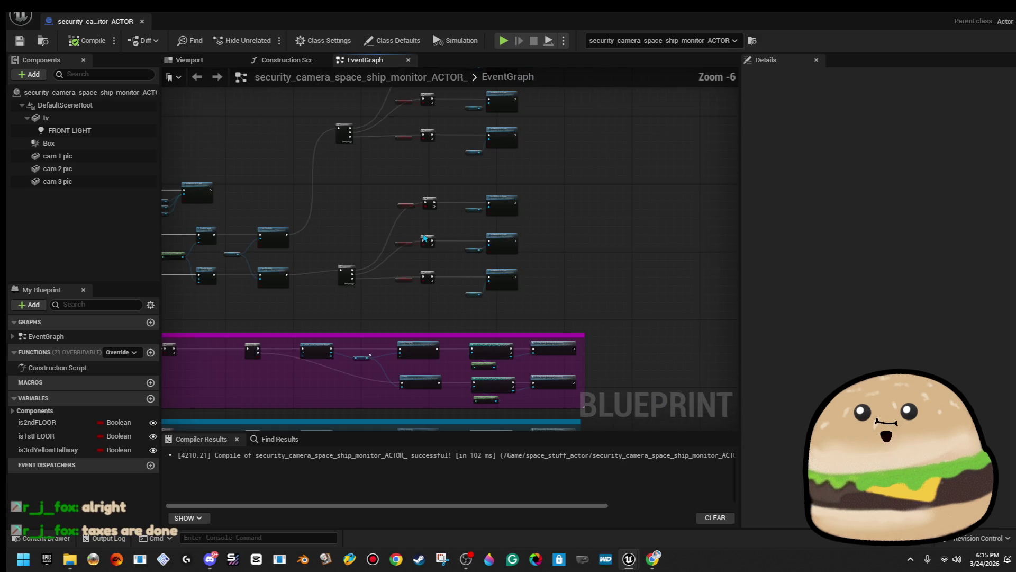
{"action": "left_click_drag", "start_coordinate": [408, 265], "coordinate": [446, 276]}
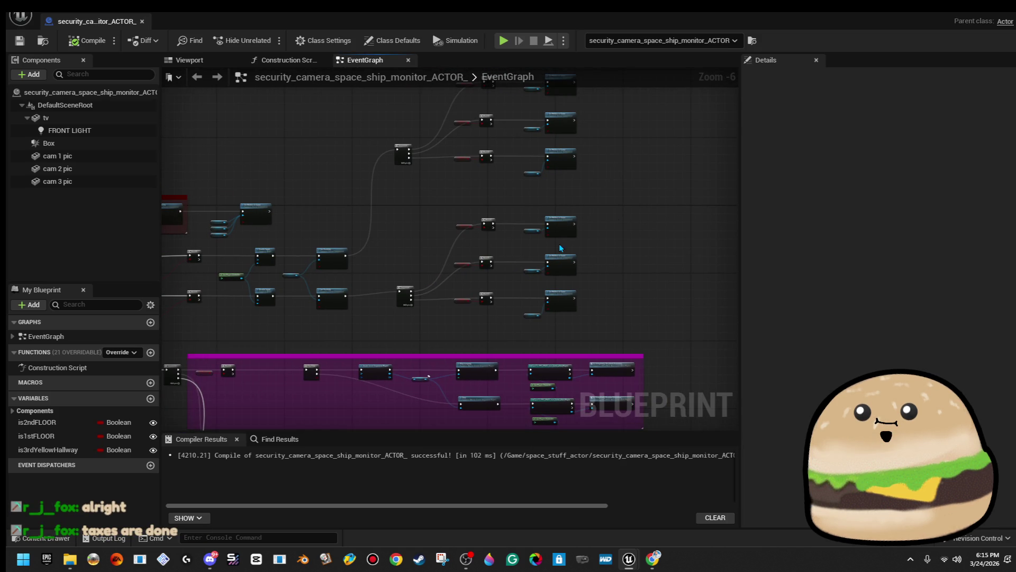
{"action": "scroll", "coordinate": [579, 264], "scroll_direction": "up", "scroll_amount": 3}
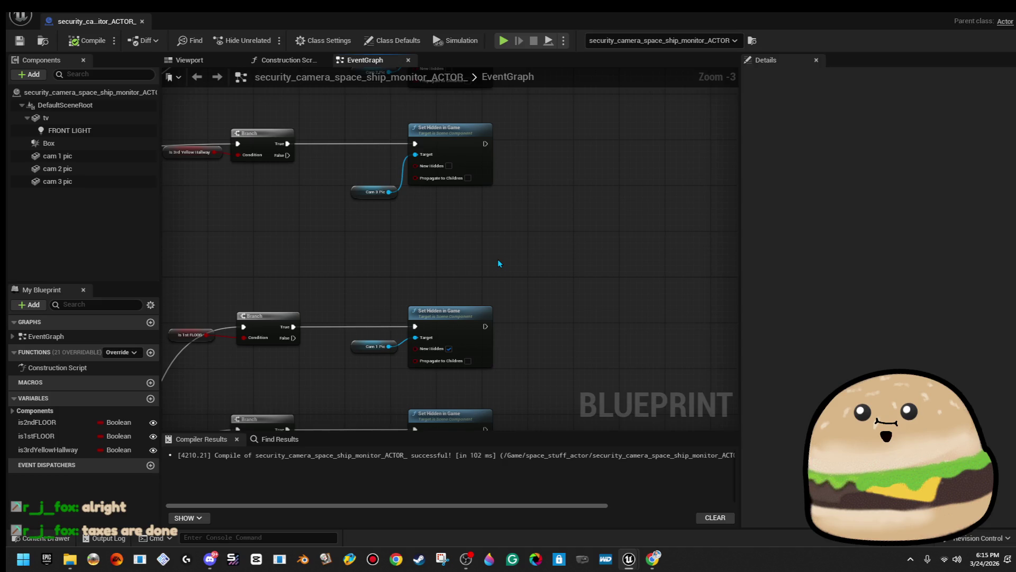
{"action": "scroll", "coordinate": [498, 263], "scroll_direction": "down", "scroll_amount": 3}
{"action": "left_click", "coordinate": [21, 42]}
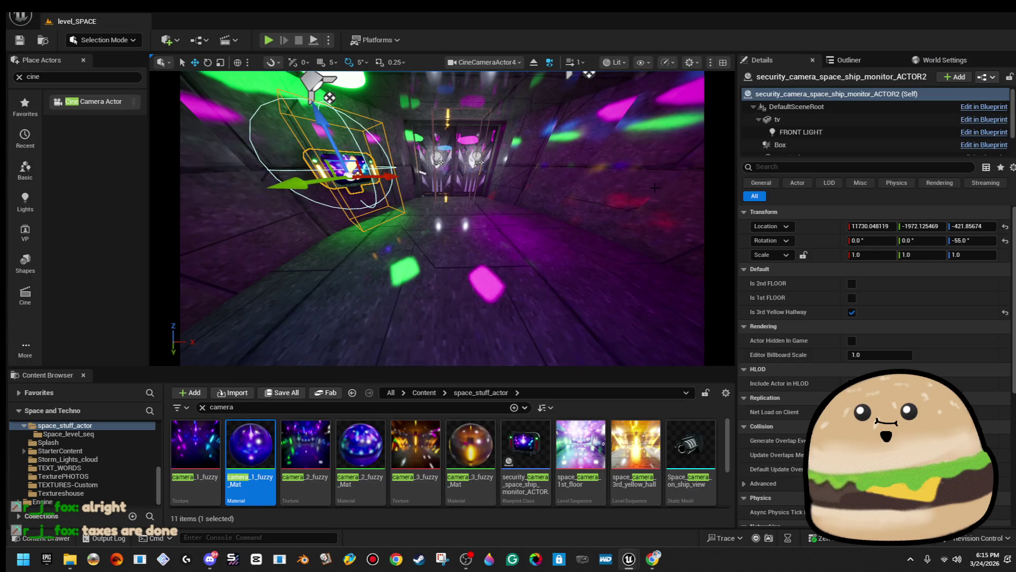
- Play-test from the corridor floor with Play From Here, then stop
{"action": "right_click", "coordinate": [560, 195]}
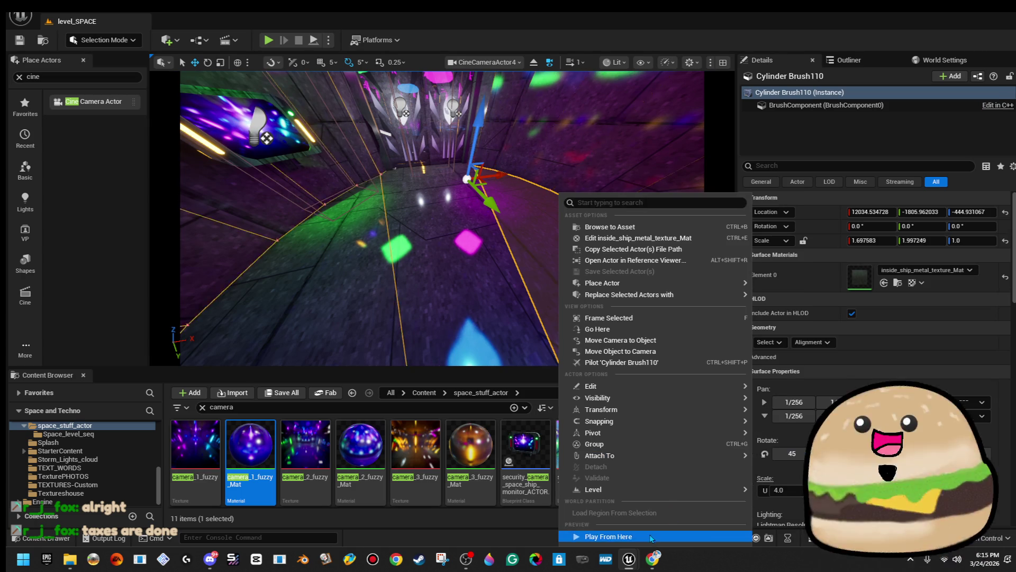
{"action": "left_click", "coordinate": [636, 535]}
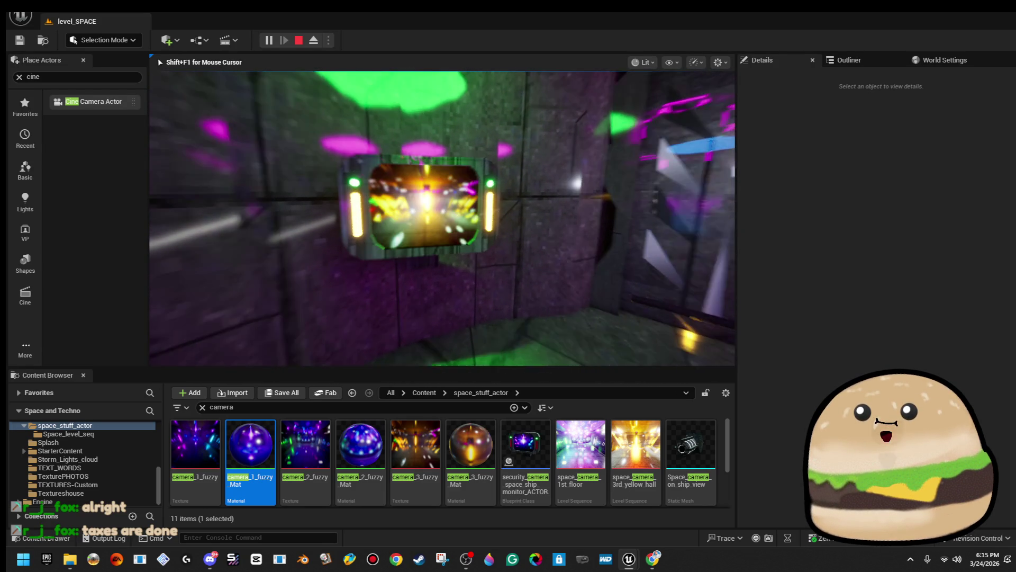
{"action": "key", "text": "Escape"}
- Reopen the security_camera monitor Blueprint in its Viewport
{"action": "right_click", "coordinate": [274, 103]}
{"action": "left_click", "coordinate": [307, 150]}
{"action": "left_click", "coordinate": [189, 60]}
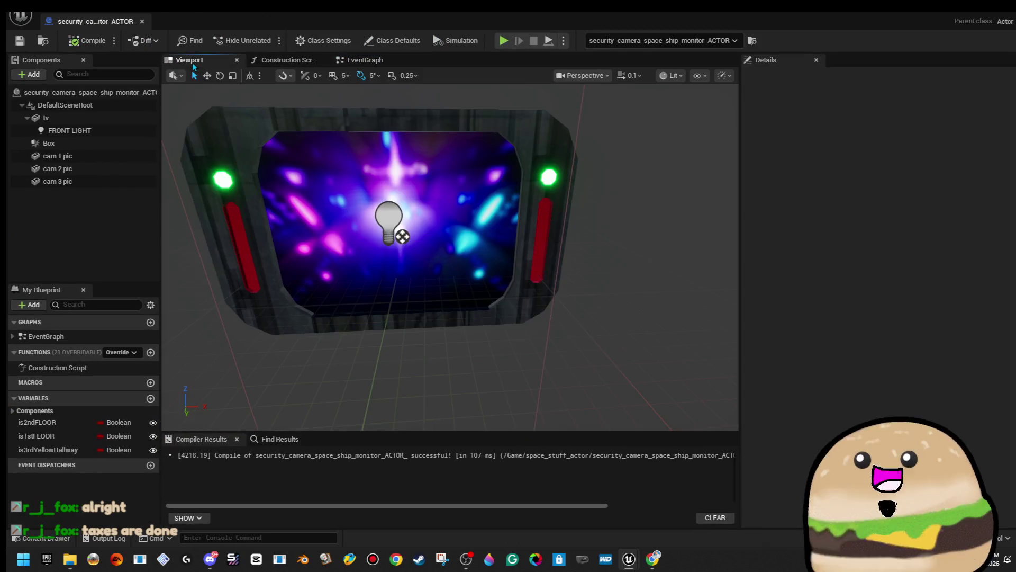
- Set the FRONT LIGHT intensity to 2000 and return to the level
{"action": "left_click", "coordinate": [418, 257]}
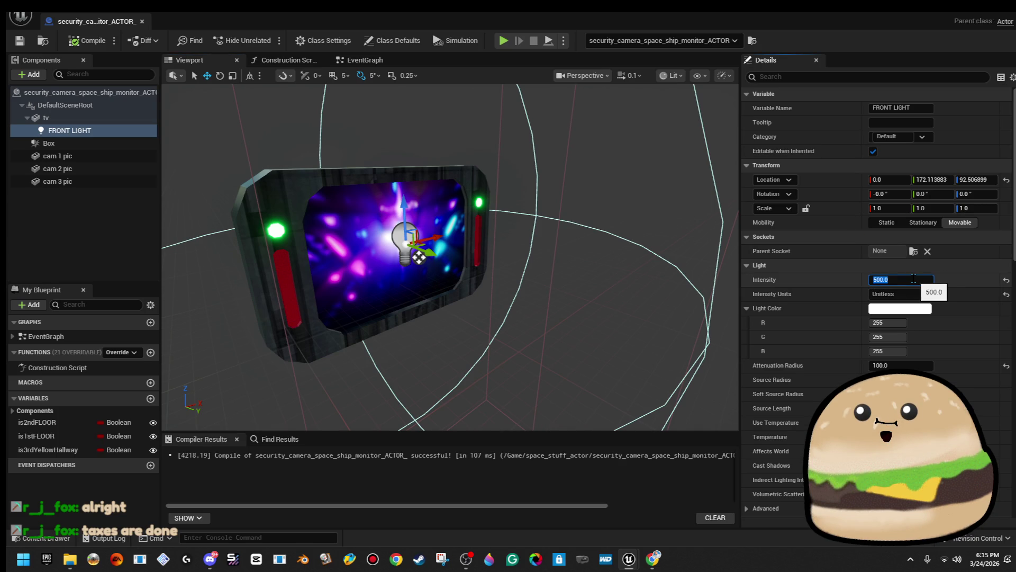
{"action": "type", "text": "000"}
{"action": "key", "text": "Return"}
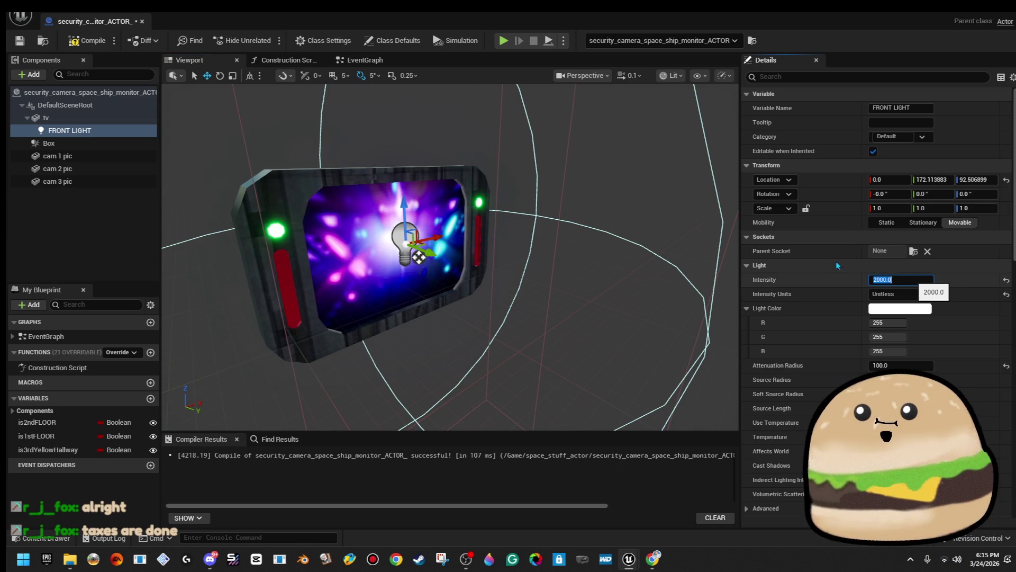
{"action": "left_click", "coordinate": [142, 21]}
- Play-test from the floor to check the 2000-intensity monitor light
{"action": "right_click", "coordinate": [487, 343]}
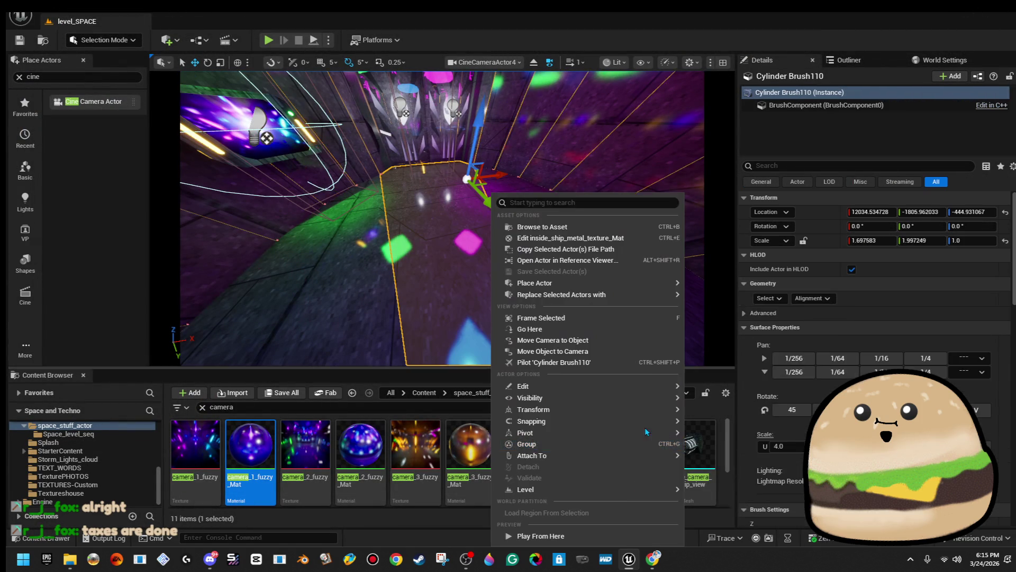
{"action": "key", "text": "Escape"}
{"action": "key", "text": "alt+p"}
{"action": "left_click", "coordinate": [495, 233]}
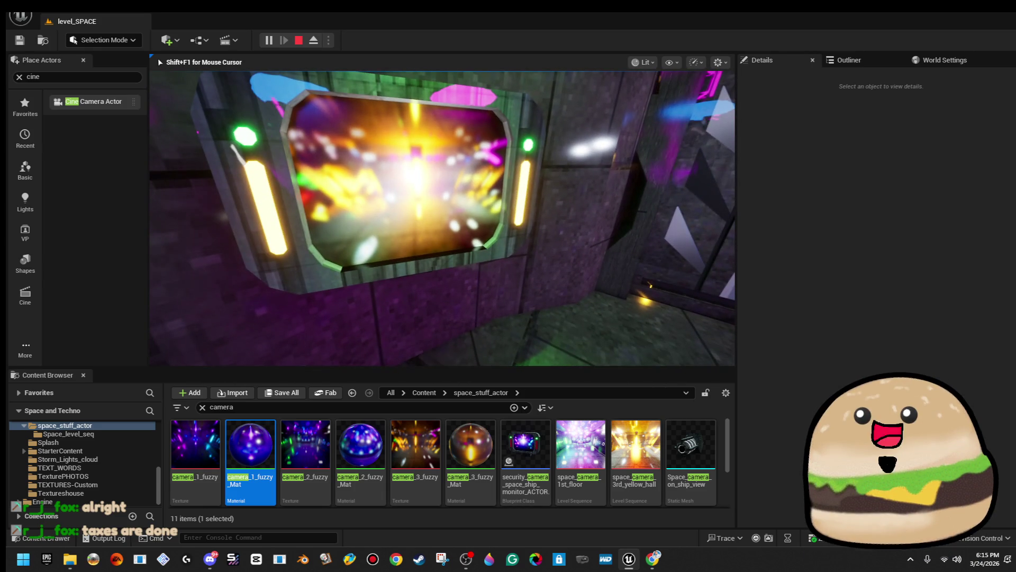
{"action": "key", "text": "Escape"}
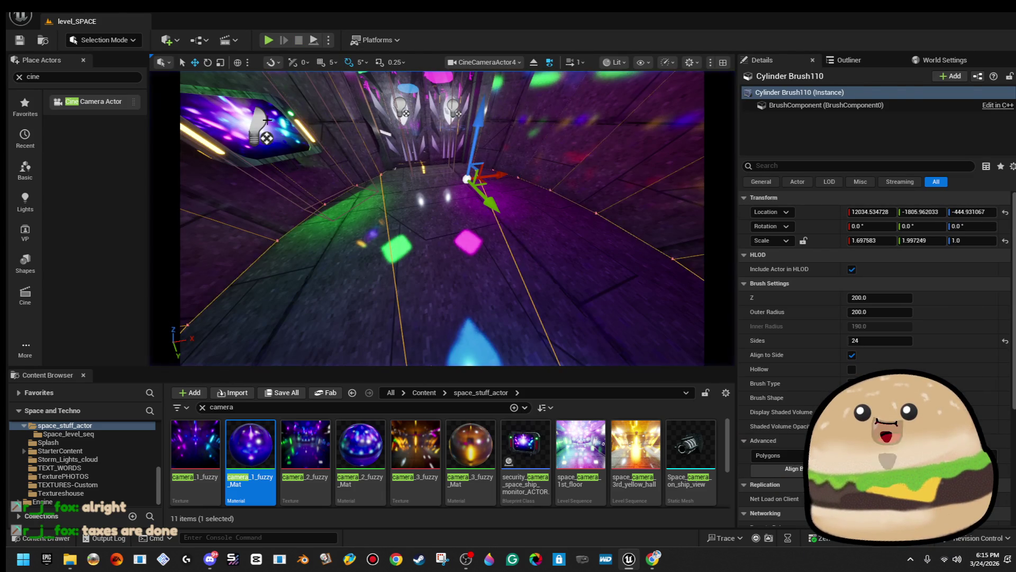
- Reopen the monitor Blueprint Viewport with FRONT LIGHT selected
{"action": "left_click", "coordinate": [267, 121]}
{"action": "right_click", "coordinate": [267, 121]}
{"action": "left_click", "coordinate": [333, 161]}
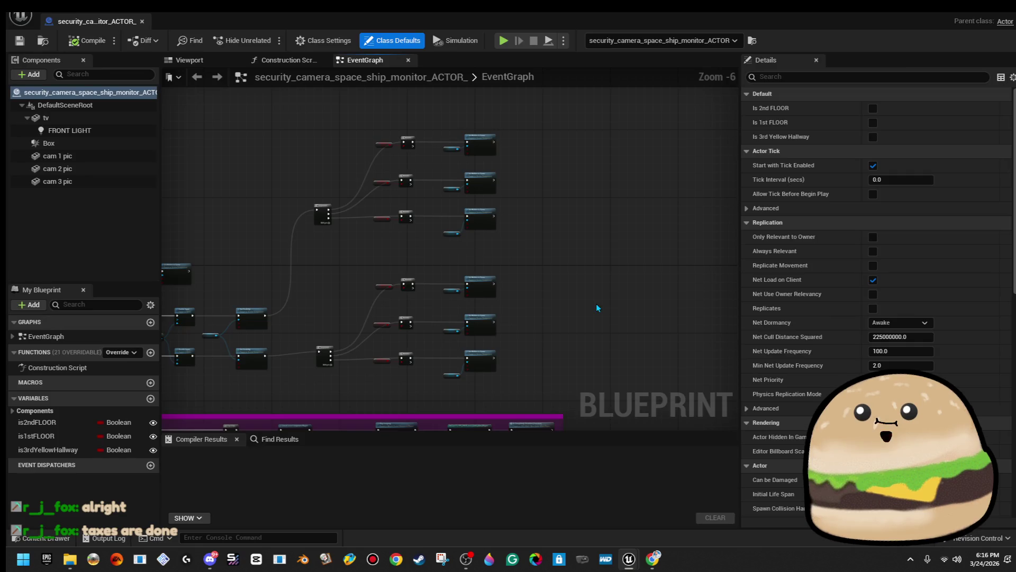
{"action": "left_click", "coordinate": [189, 60]}
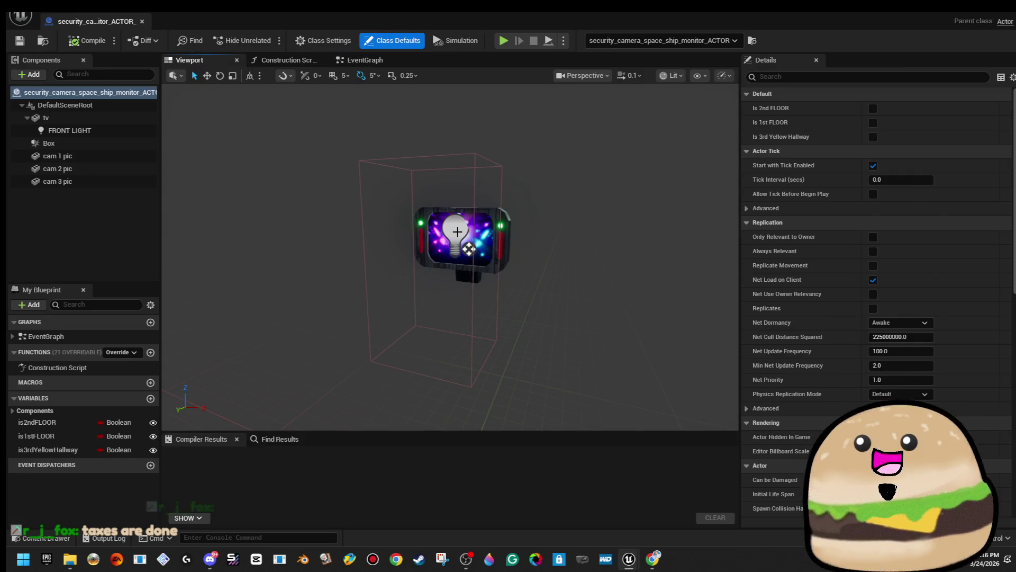
{"action": "left_click", "coordinate": [458, 232]}
{"action": "mouse_move", "coordinate": [457, 231]}
{"action": "left_mouse_down"}
{"action": "mouse_move", "coordinate": [505, 232]}
{"action": "mouse_move", "coordinate": [494, 262]}
{"action": "left_mouse_up"}
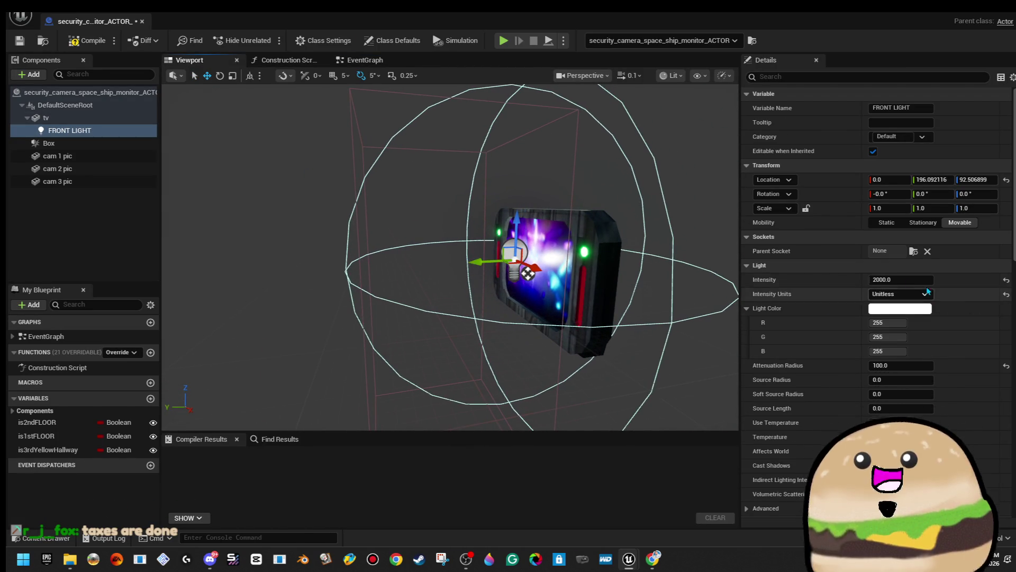
- Raise FRONT LIGHT intensity to 15000, lower it and shift it along Y, then close
{"action": "left_click_drag", "start_coordinate": [900, 280], "coordinate": [924, 279]}
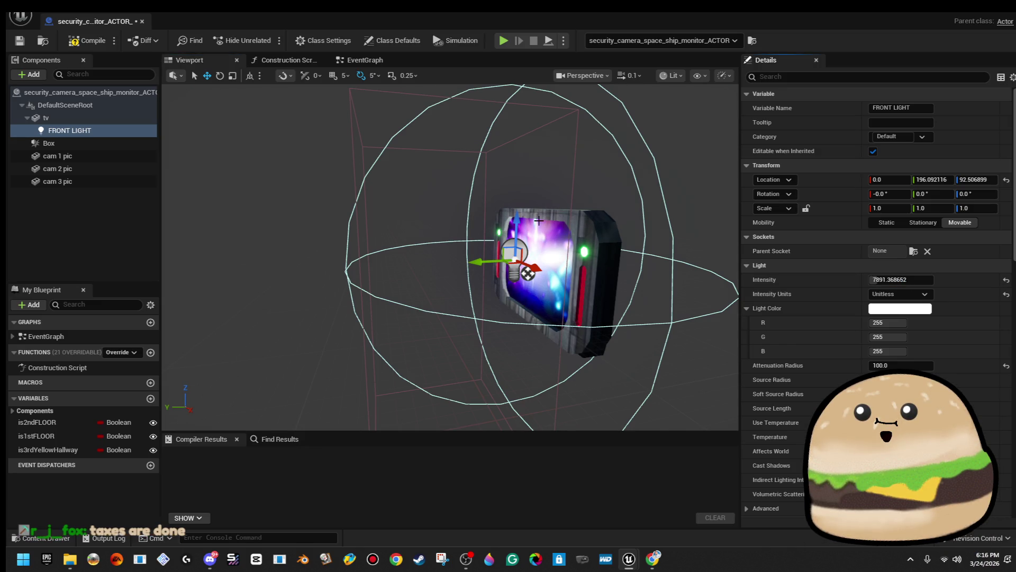
{"action": "left_click_drag", "start_coordinate": [528, 272], "coordinate": [483, 266]}
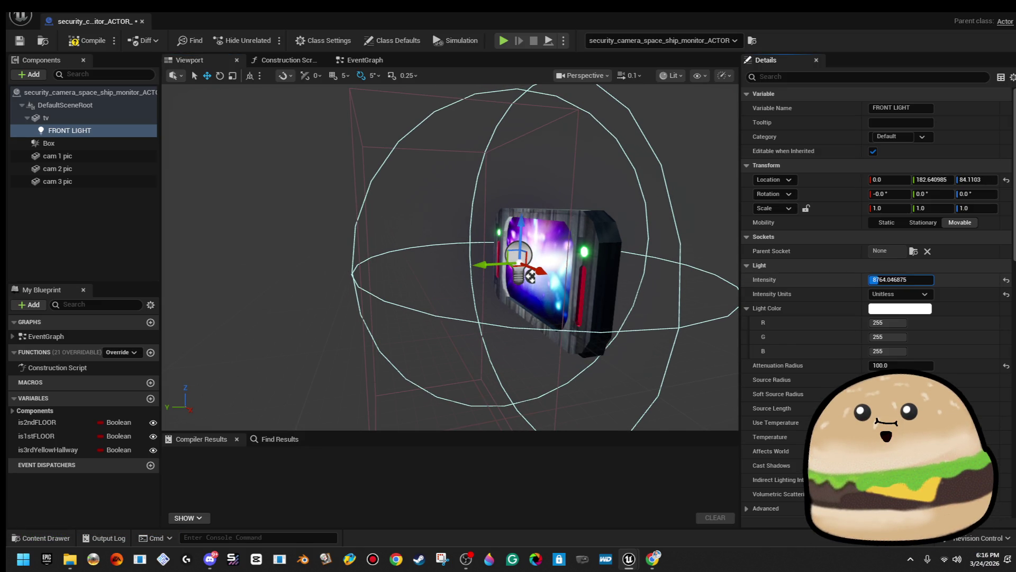
{"action": "left_click_drag", "start_coordinate": [900, 280], "coordinate": [921, 280]}
{"action": "left_click_drag", "start_coordinate": [485, 264], "coordinate": [490, 266]}
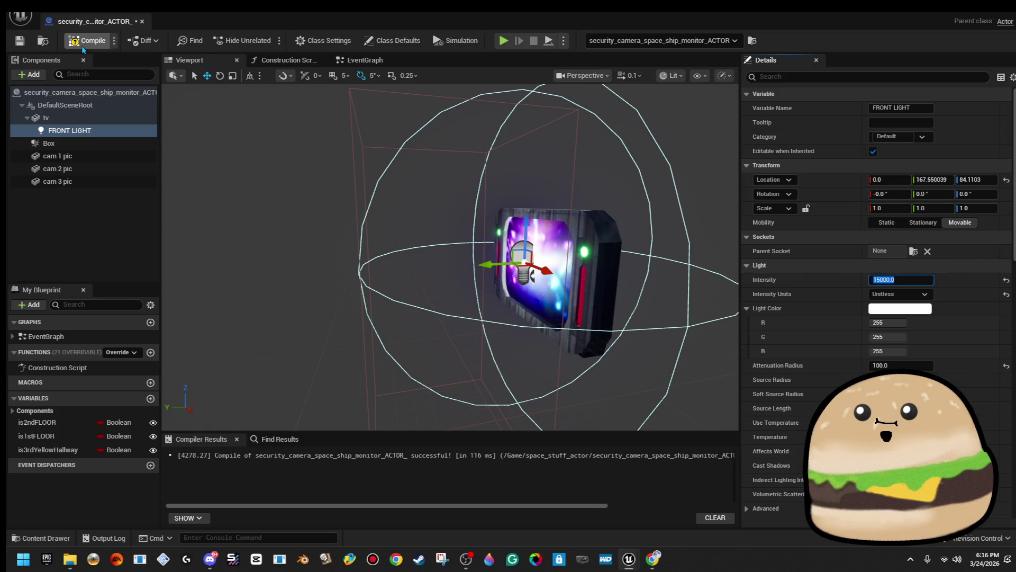
{"action": "left_click", "coordinate": [142, 22]}
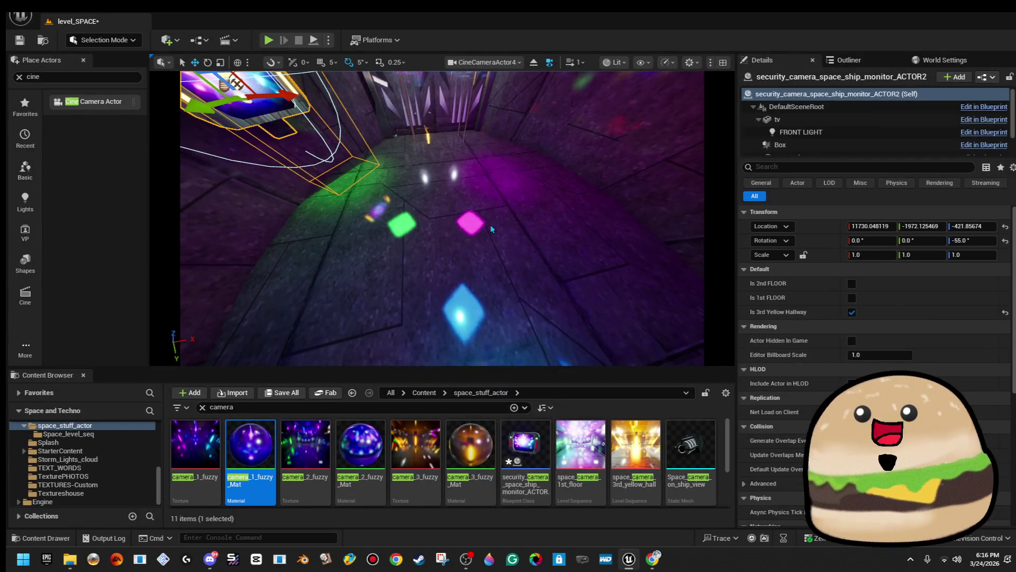
- Play-test the monitors from two different floor brushes
{"action": "right_click", "coordinate": [490, 225]}
{"action": "key", "text": "Escape"}
{"action": "key", "text": "alt+p"}
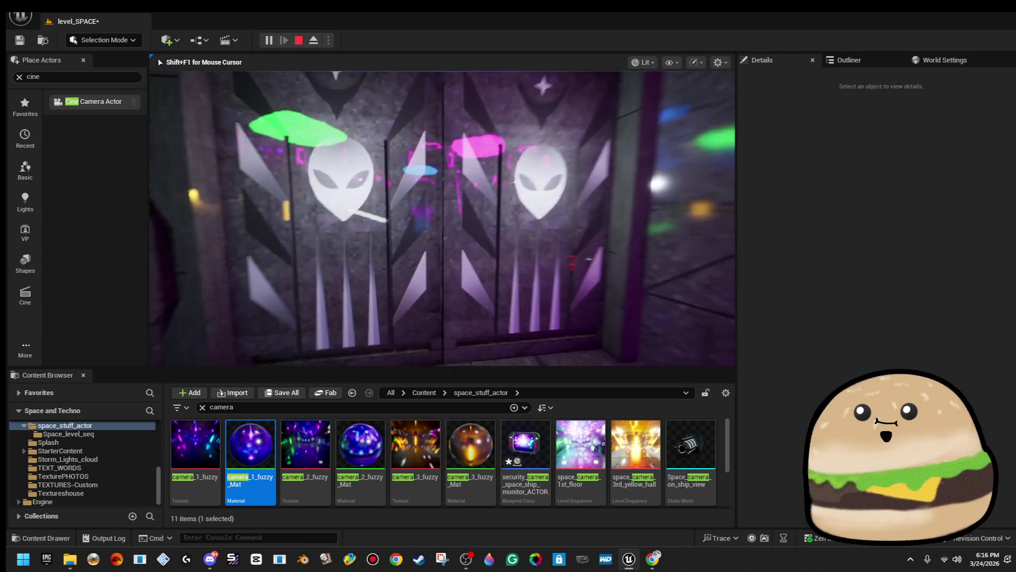
{"action": "key", "text": "Escape"}
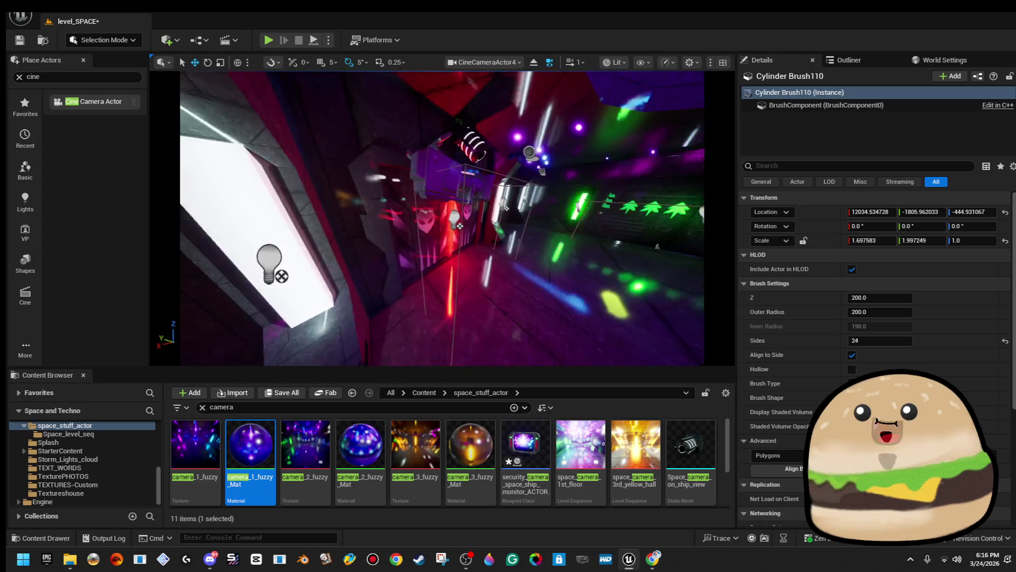
{"action": "right_click", "coordinate": [481, 194]}
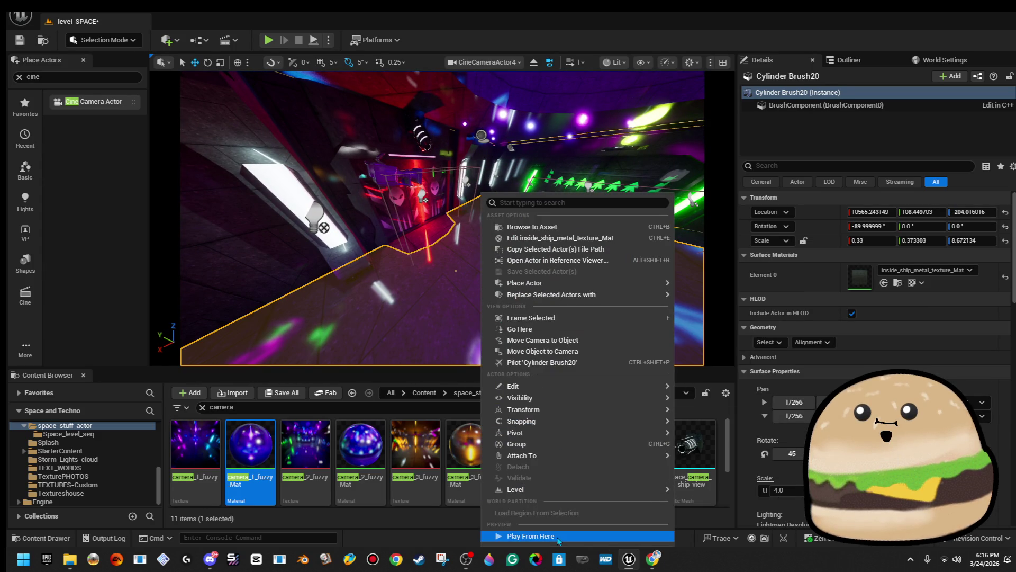
{"action": "left_click", "coordinate": [522, 535]}
{"action": "key", "text": "Escape"}
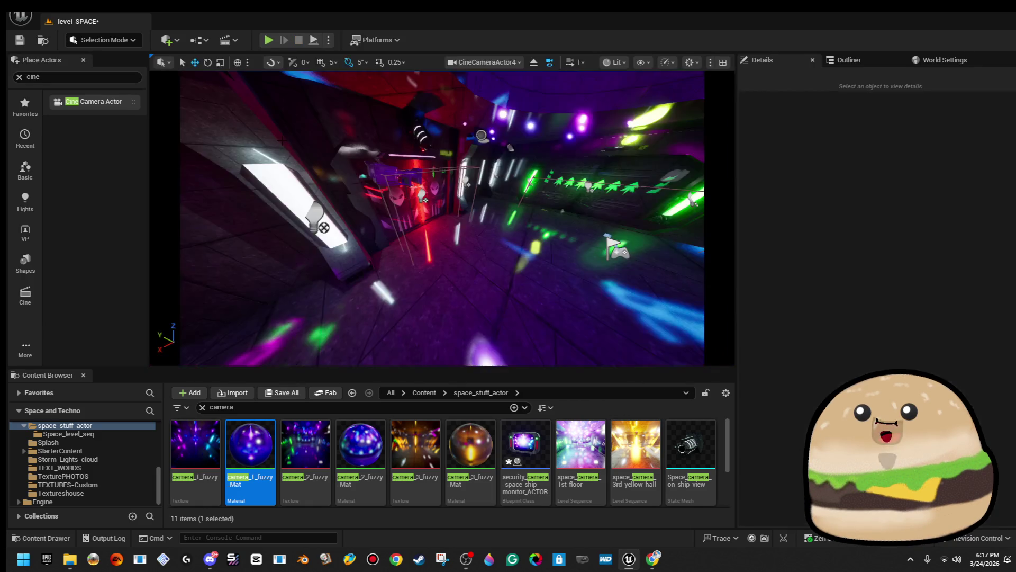
- Play-test from the floor near the monitor, then open the monitor's Blueprint
{"action": "left_click", "coordinate": [312, 222]}
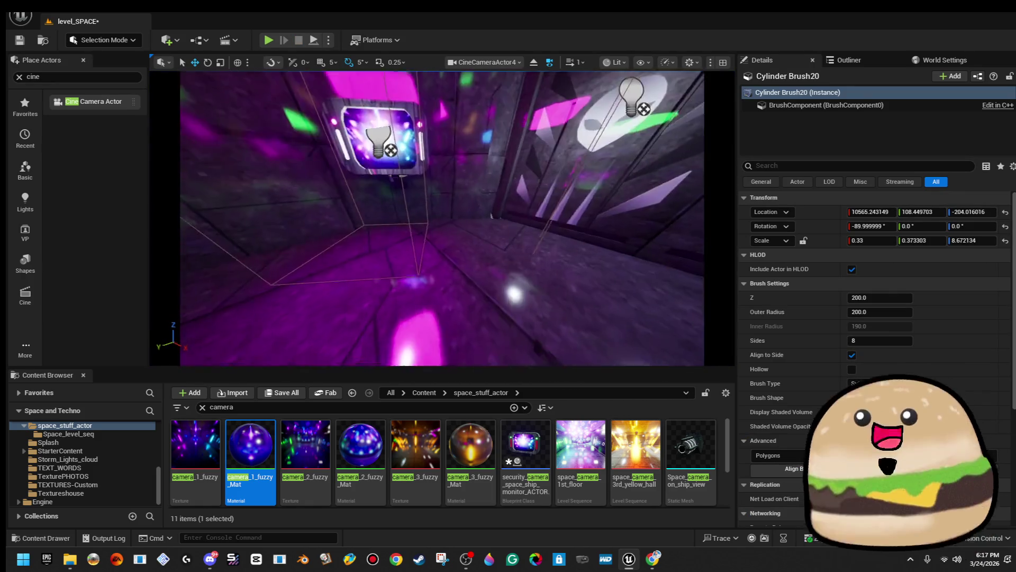
{"action": "right_click", "coordinate": [354, 318]}
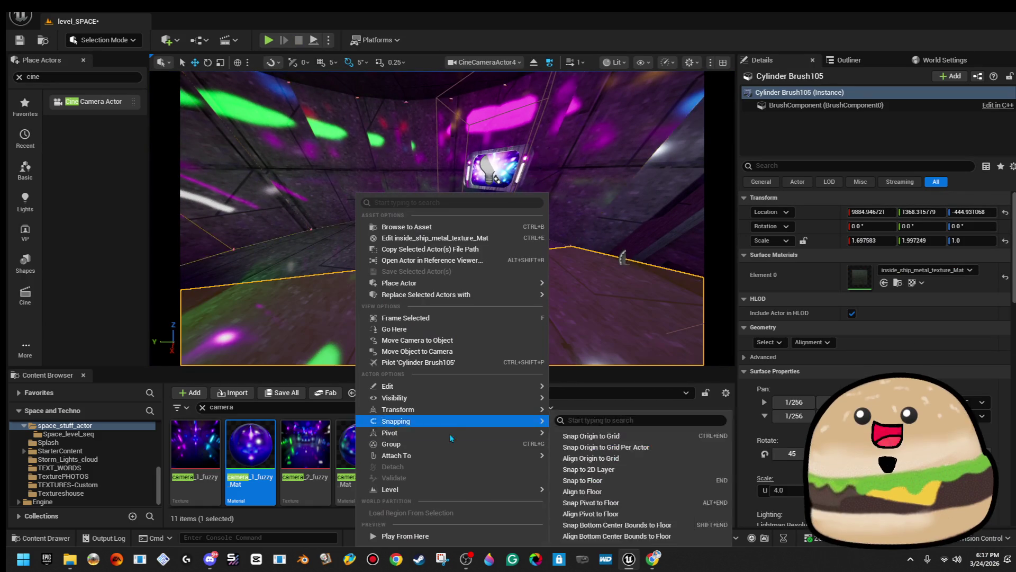
{"action": "key", "text": "Escape"}
{"action": "key", "text": "alt+p"}
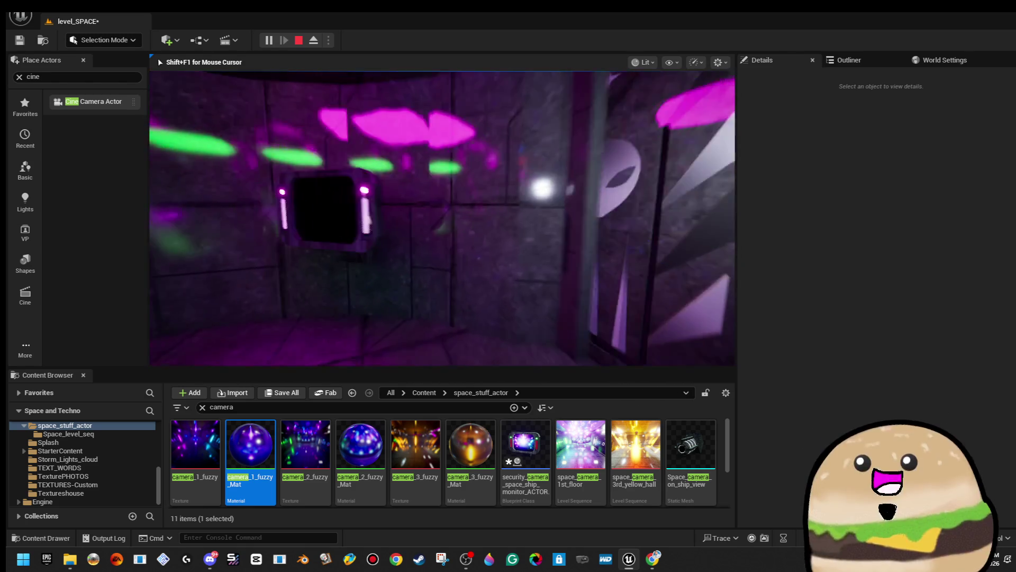
{"action": "key", "text": "Escape"}
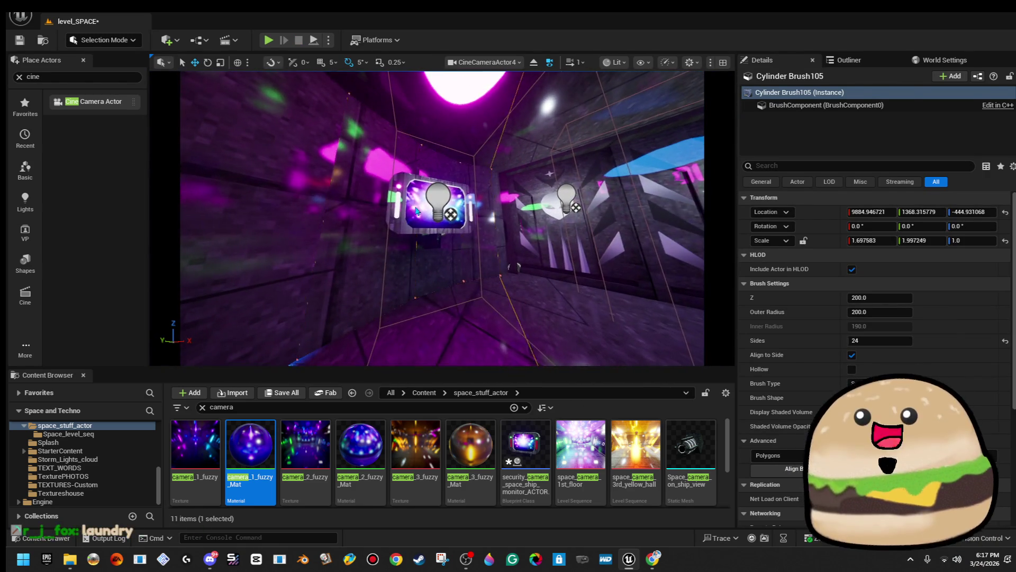
{"action": "right_click", "coordinate": [418, 193]}
{"action": "left_click", "coordinate": [480, 240]}
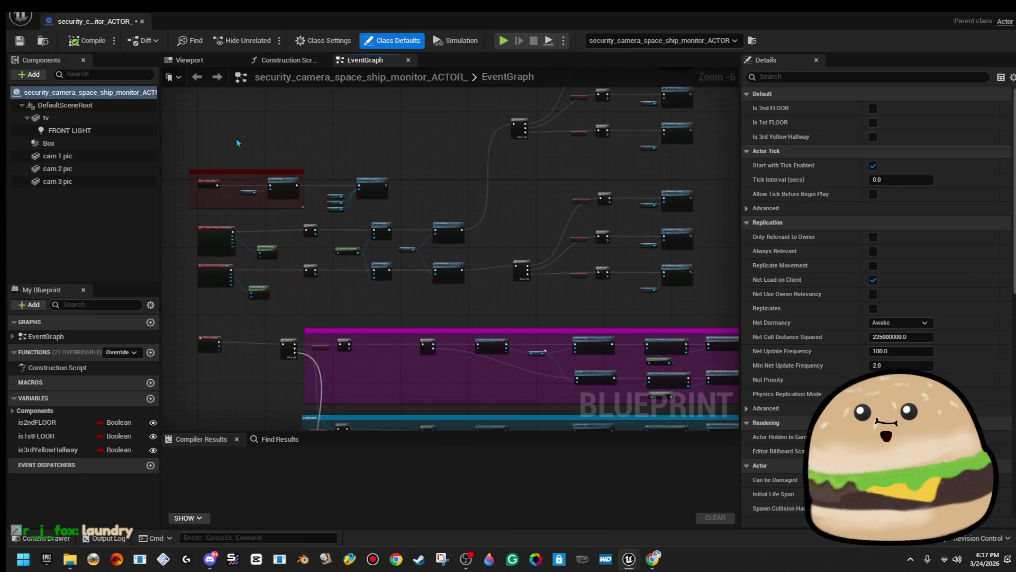
- Give cam 2 pic camera_1_fuzzy_Mat and cam 1 pic camera_2_fuzzy_Mat, compile, and close
{"action": "left_click", "coordinate": [123, 169]}
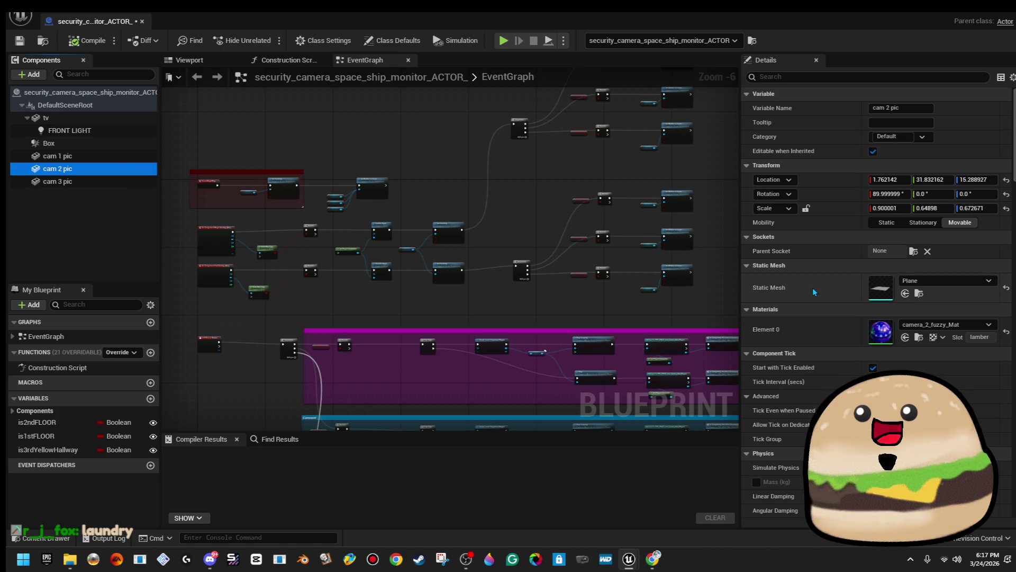
{"action": "left_click", "coordinate": [945, 325]}
{"action": "scroll", "coordinate": [942, 238], "scroll_direction": "up", "scroll_amount": 1}
{"action": "left_click", "coordinate": [936, 194]}
{"action": "left_click", "coordinate": [111, 157]}
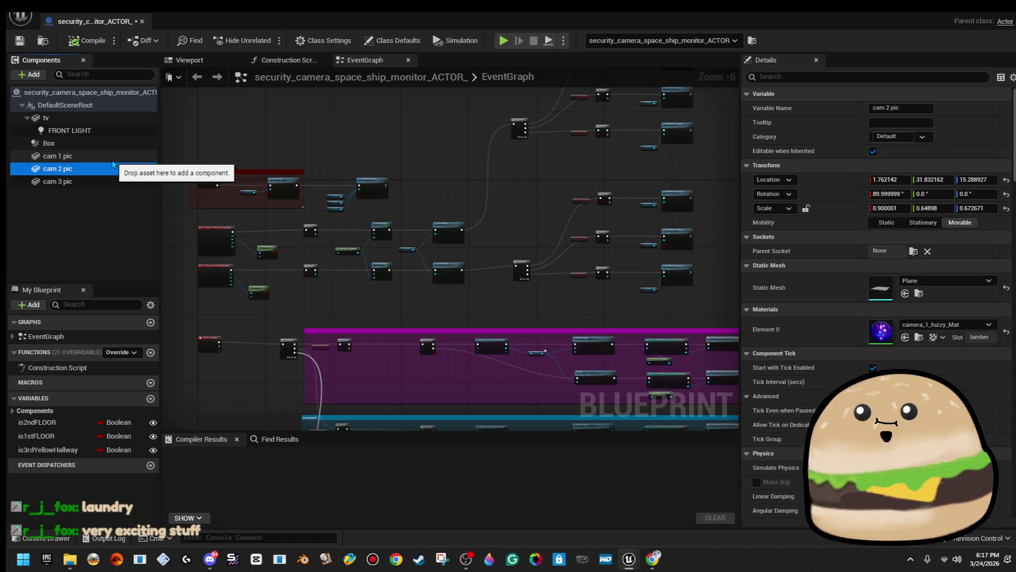
{"action": "left_click", "coordinate": [931, 325]}
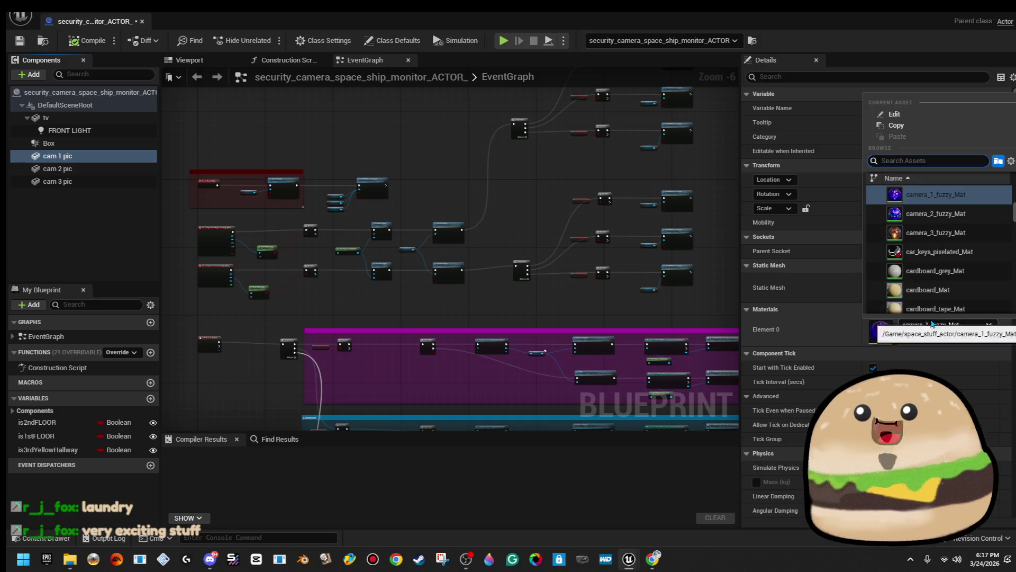
{"action": "left_click", "coordinate": [940, 213]}
{"action": "left_click", "coordinate": [87, 42]}
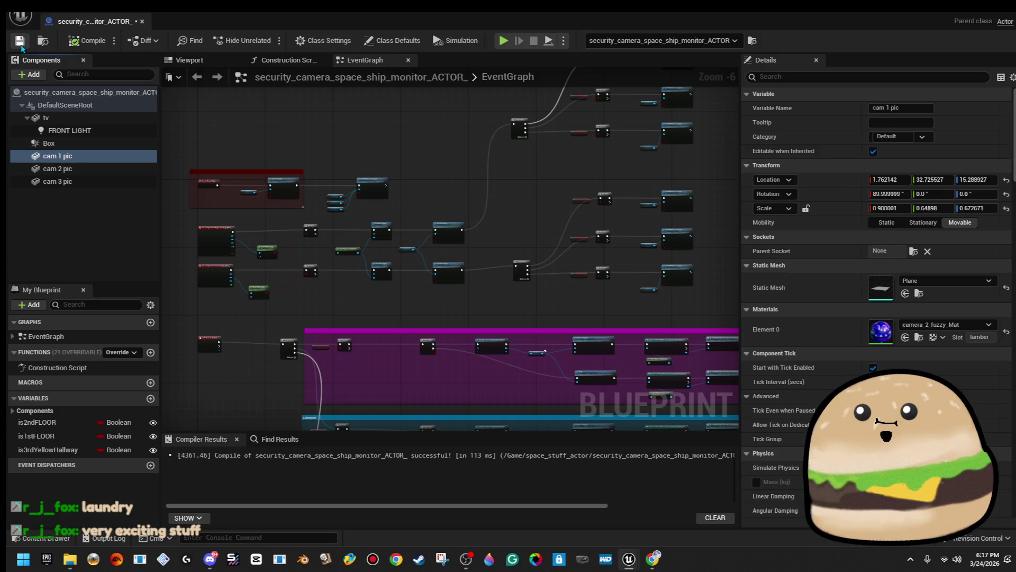
{"action": "left_click", "coordinate": [142, 22]}
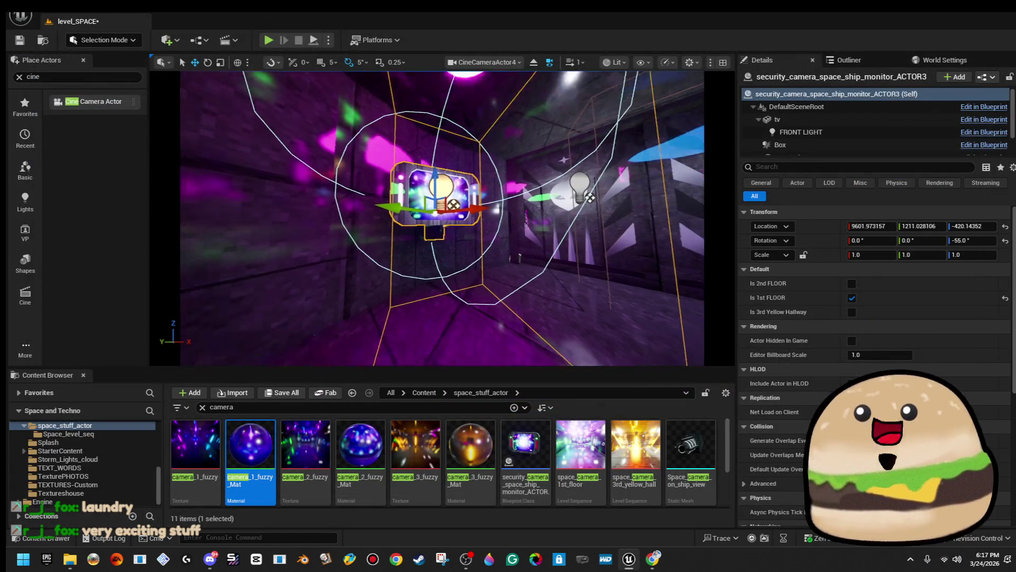
- Play-test twice from the floor brush near the security camera monitor
{"action": "right_click", "coordinate": [495, 260]}
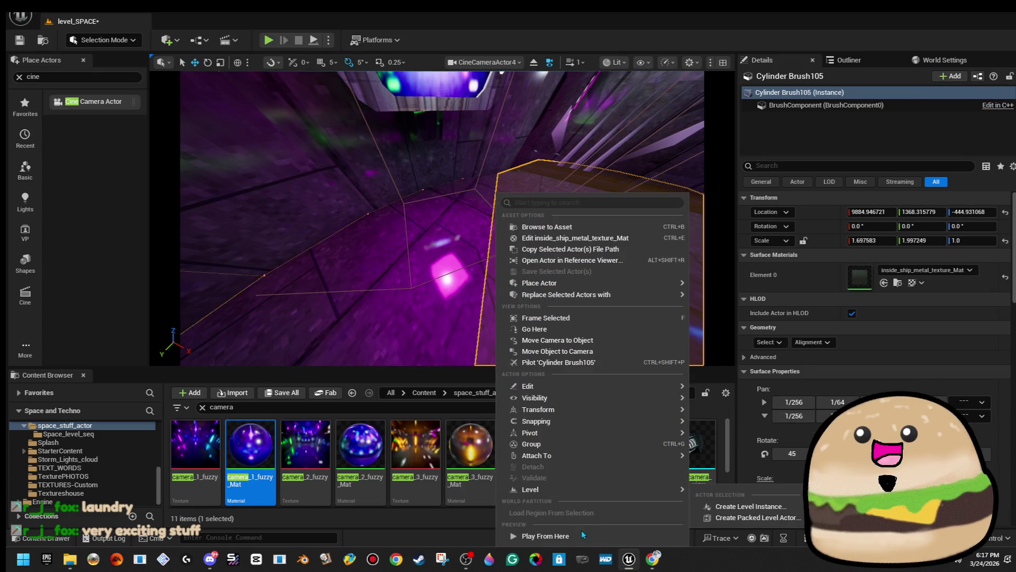
{"action": "left_click", "coordinate": [581, 534]}
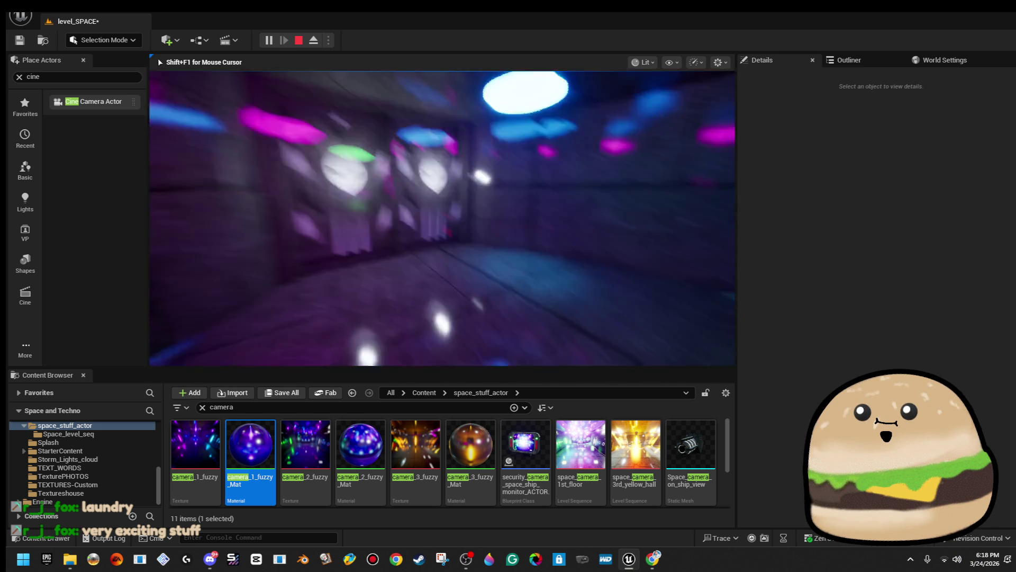
{"action": "key", "text": "alt+Tab"}
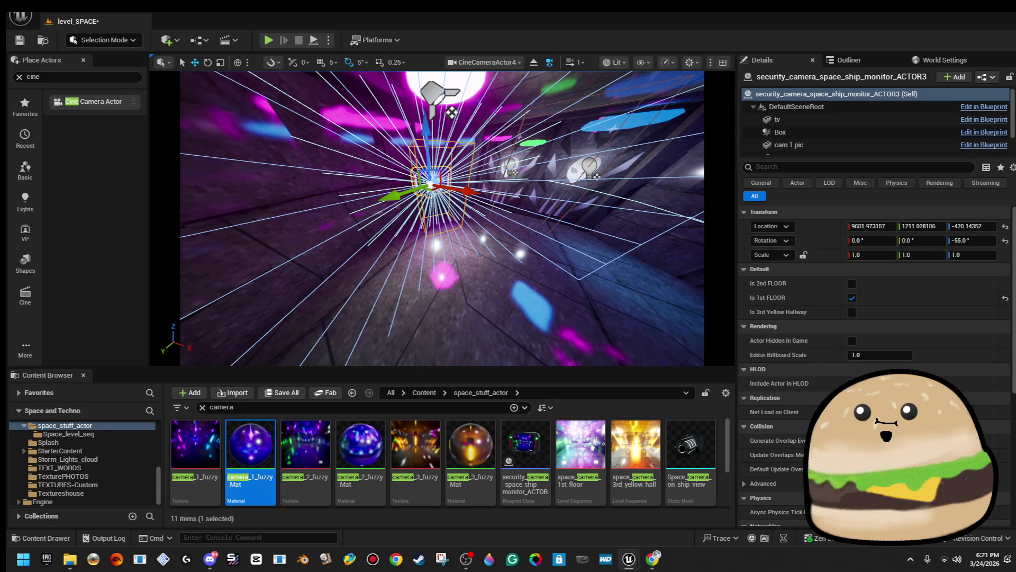
{"action": "right_click", "coordinate": [500, 318]}
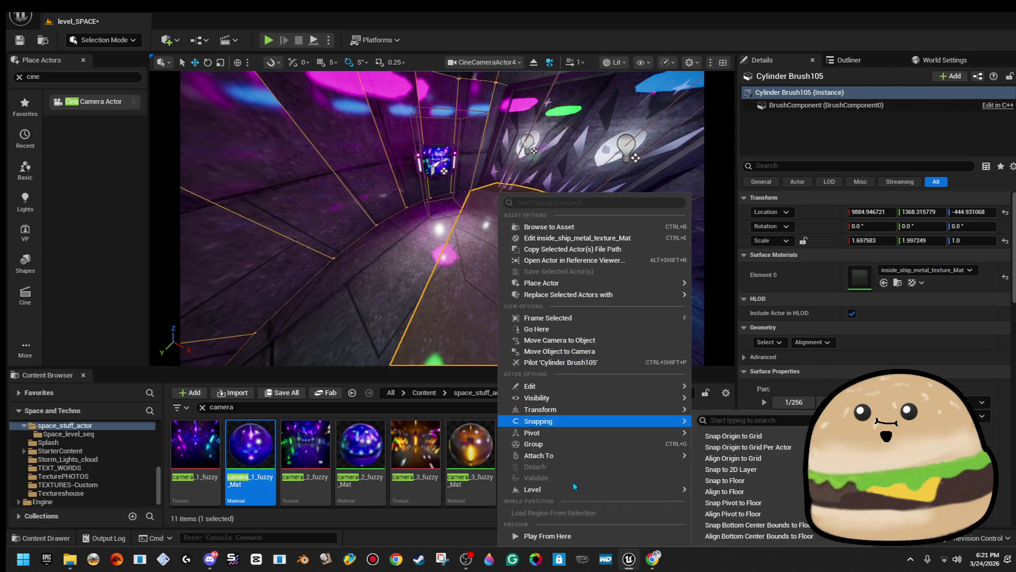
{"action": "left_click", "coordinate": [548, 536]}
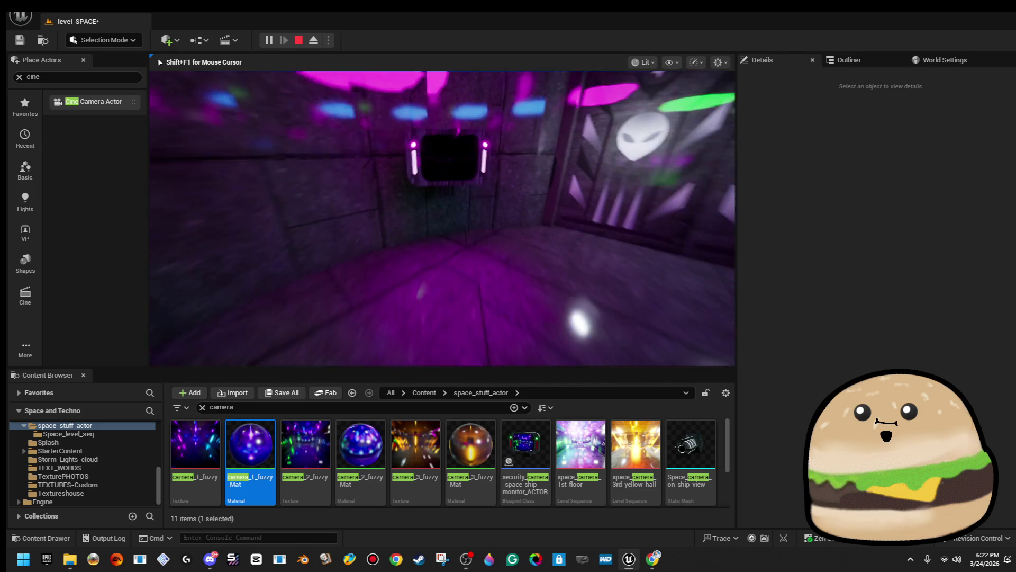
{"action": "key", "text": "Escape"}
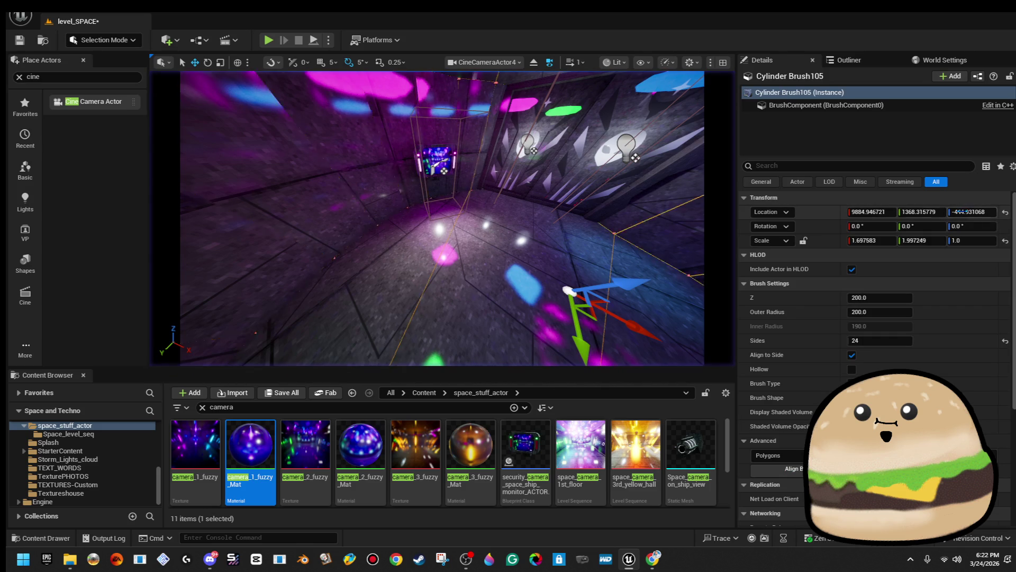
- Open the monitor blueprint, restore the selection, and relaunch Play From Here on the floor
{"action": "right_click", "coordinate": [443, 160]}
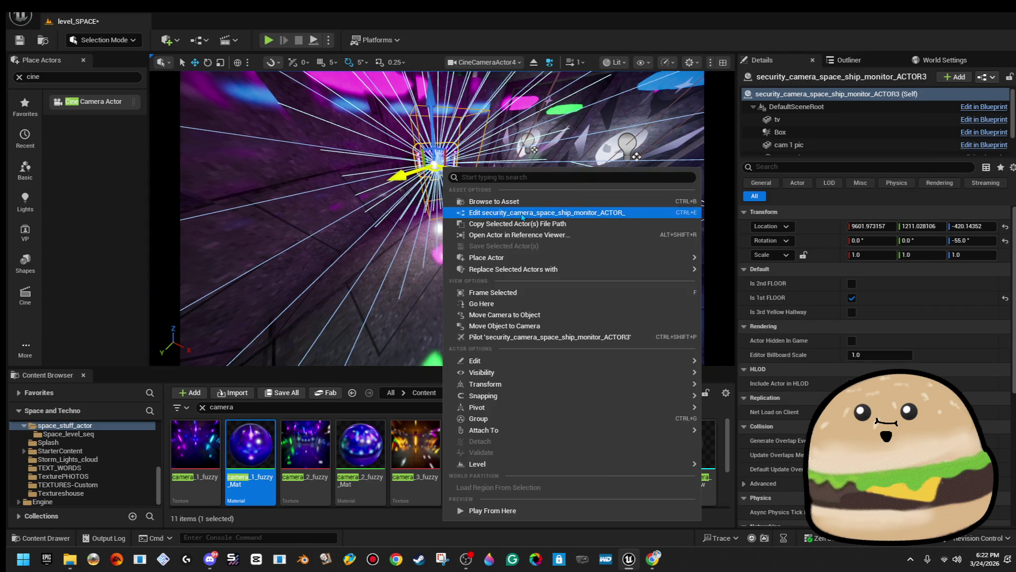
{"action": "left_click", "coordinate": [521, 211]}
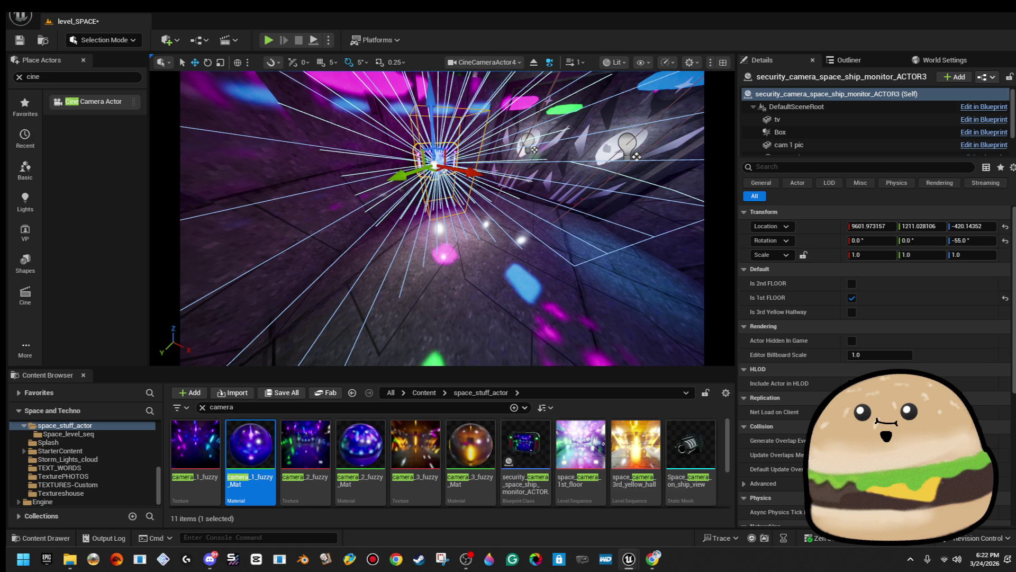
{"action": "key", "text": "ctrl+z"}
{"action": "key", "text": "ctrl+y"}
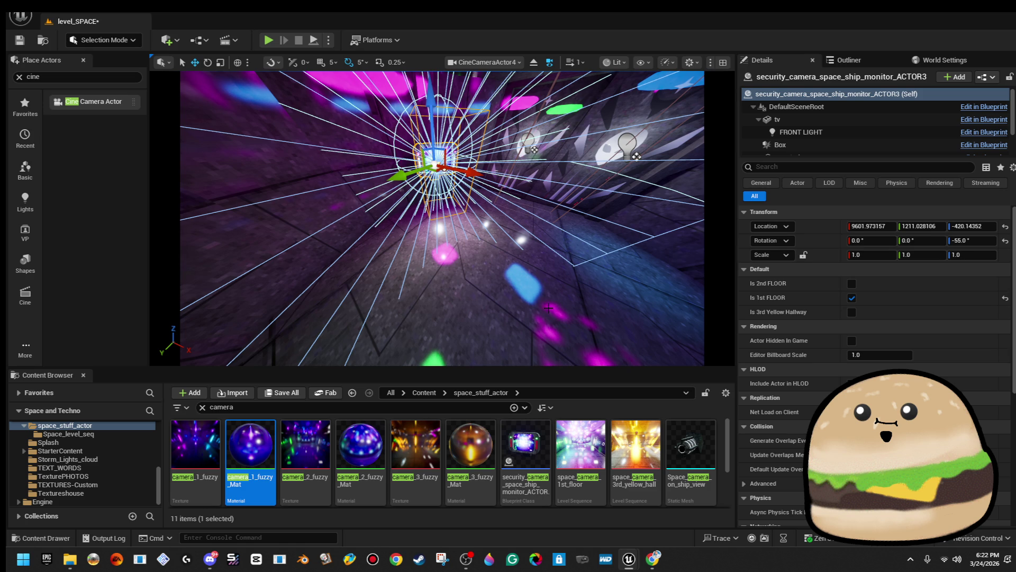
{"action": "right_click", "coordinate": [545, 194]}
{"action": "left_click", "coordinate": [640, 539]}
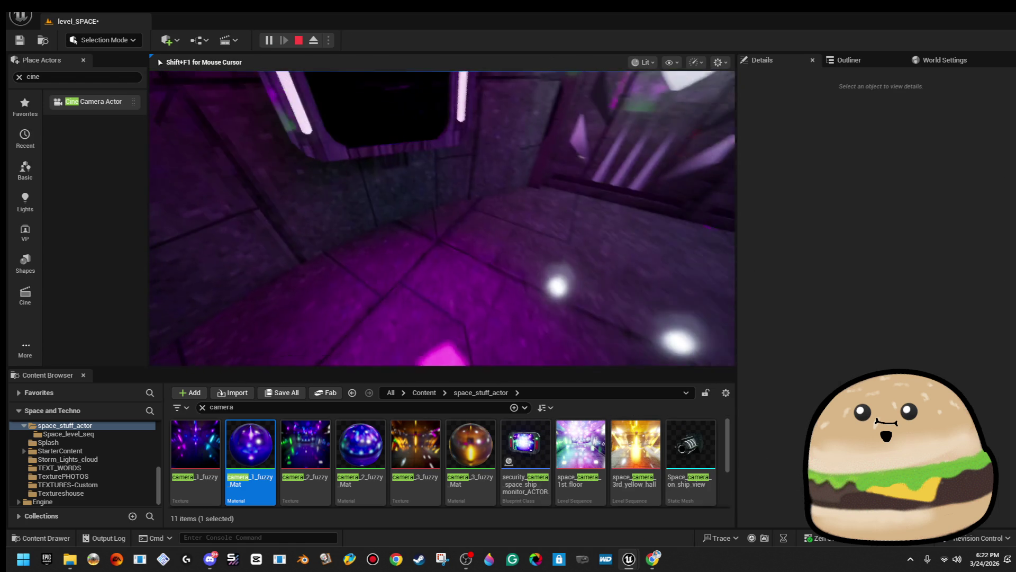
- Make the viewport fullscreen with F11, facing the monitor's fuzzy camera image
{"action": "key", "text": "F11"}
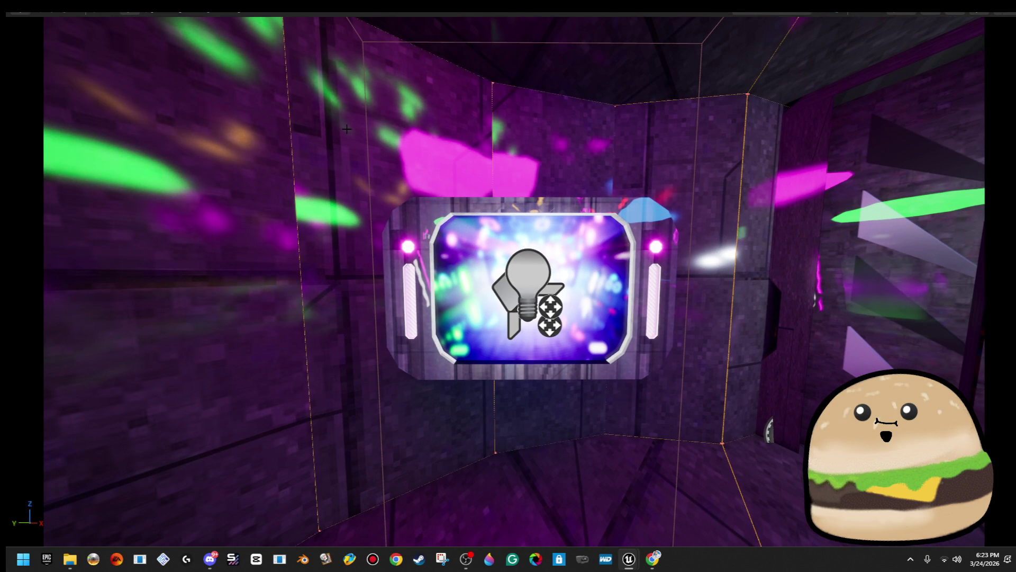
{"action": "right_click", "coordinate": [559, 173]}
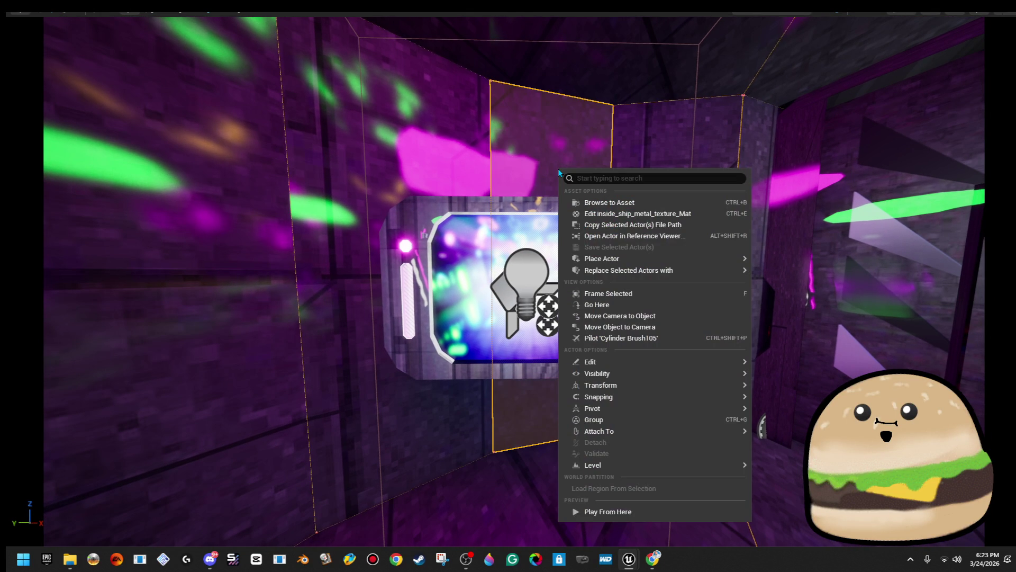
{"action": "key", "text": "Escape"}
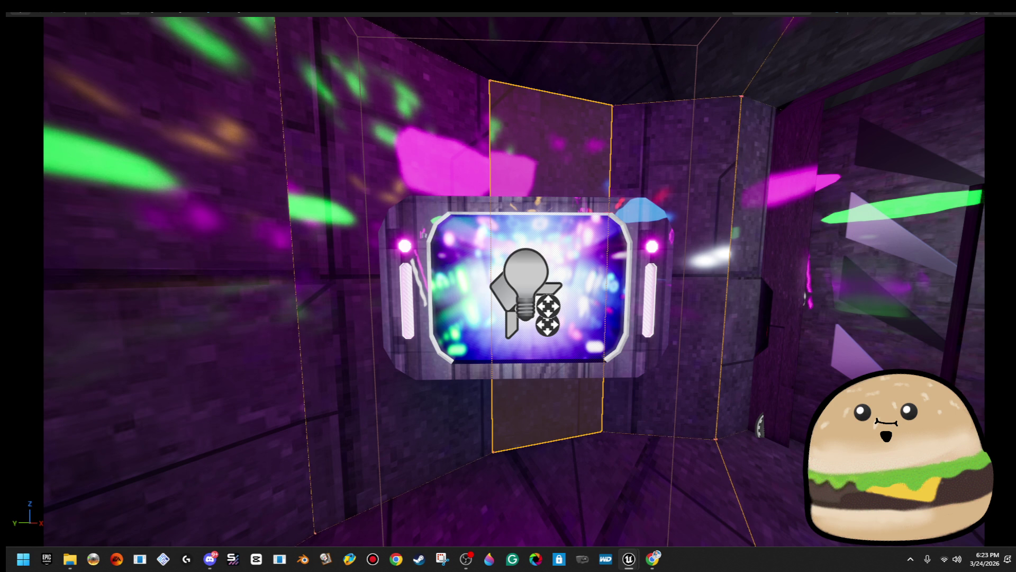
- Start a Snipping Tool capture, cancel it, then hide and restore the translucent panel
{"action": "key", "text": "super"}
{"action": "type", "text": "sn"}
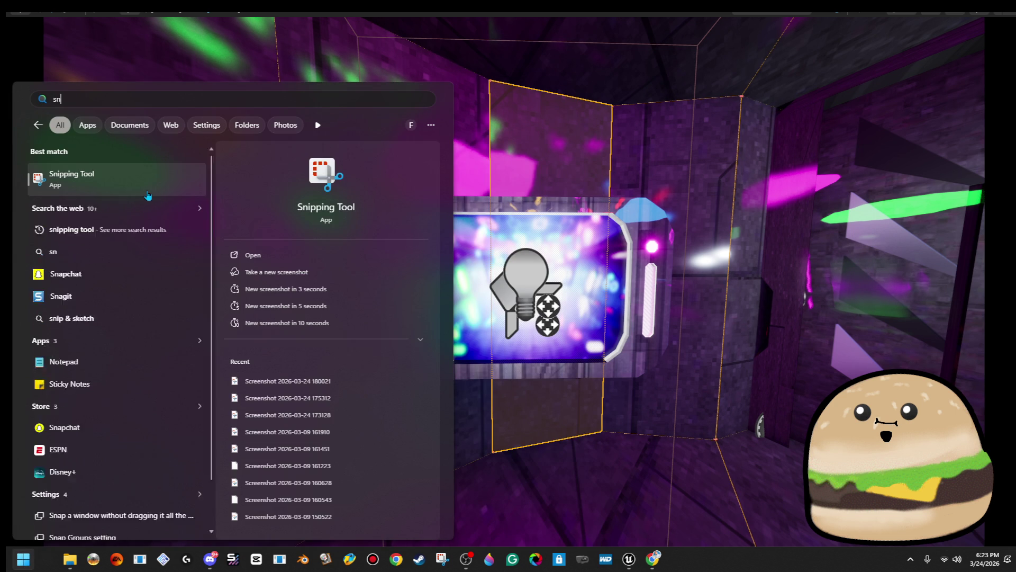
{"action": "left_click", "coordinate": [148, 196]}
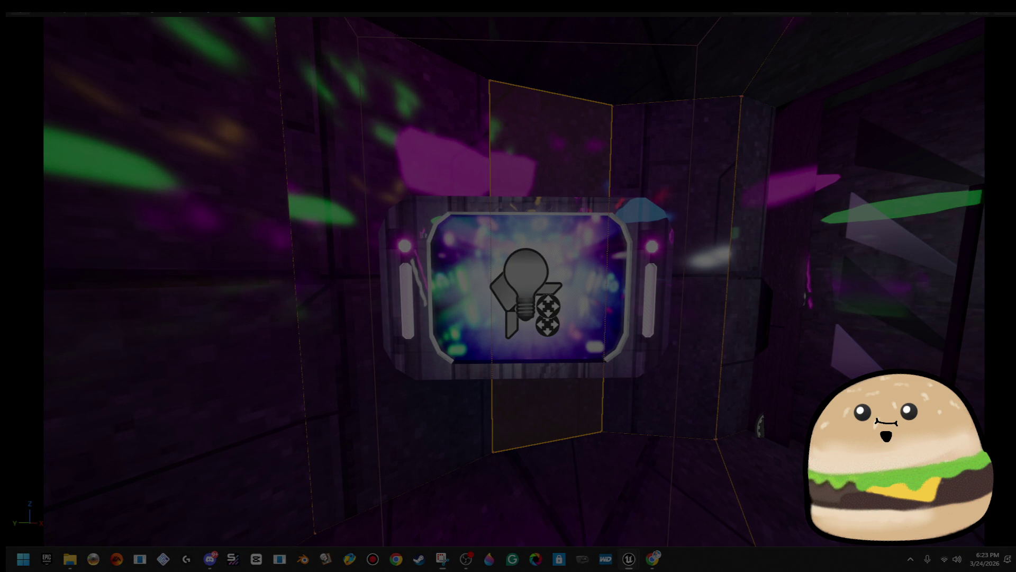
{"action": "key", "text": "Escape"}
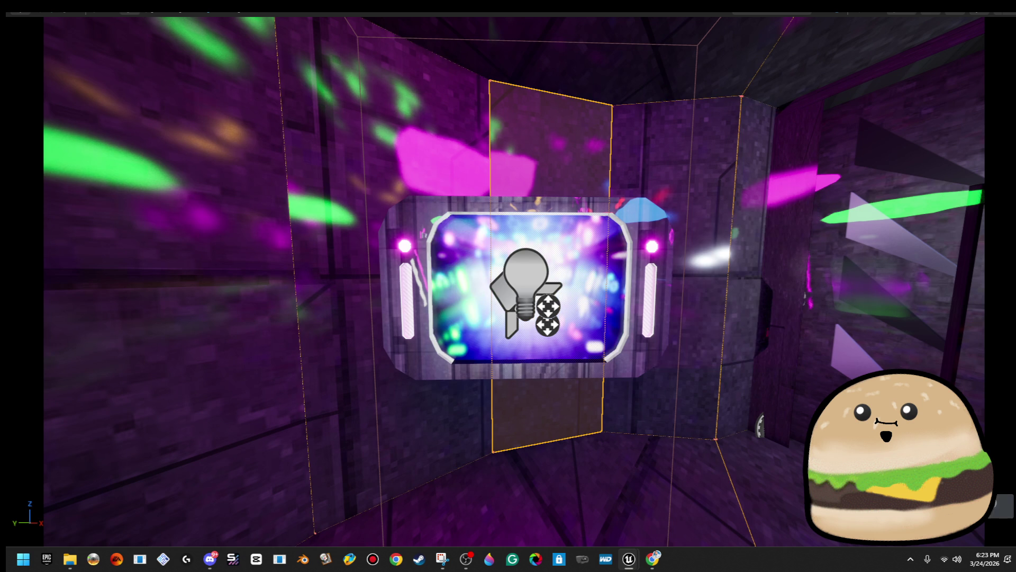
{"action": "key", "text": "Delete"}
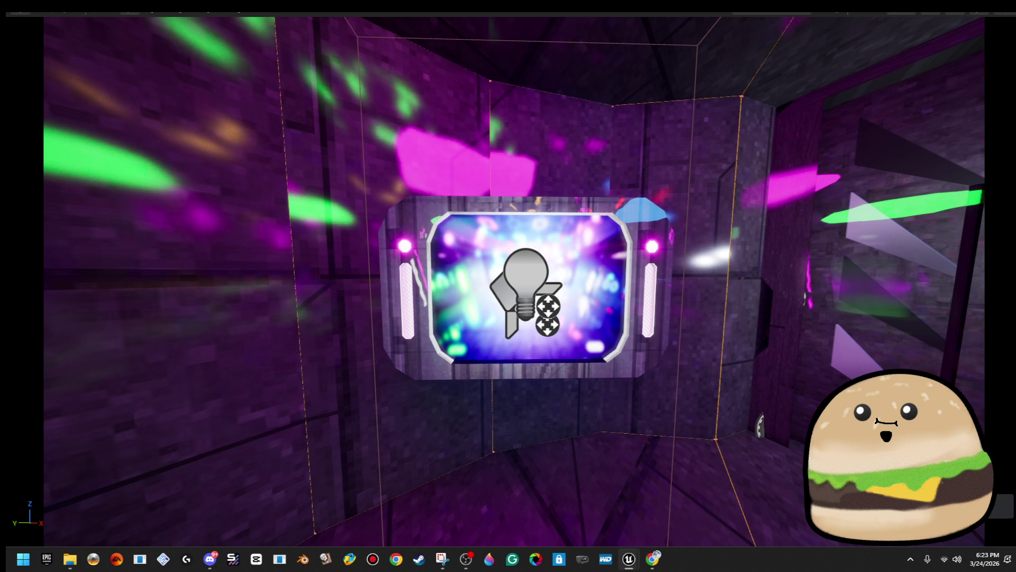
{"action": "key", "text": "ctrl+z"}
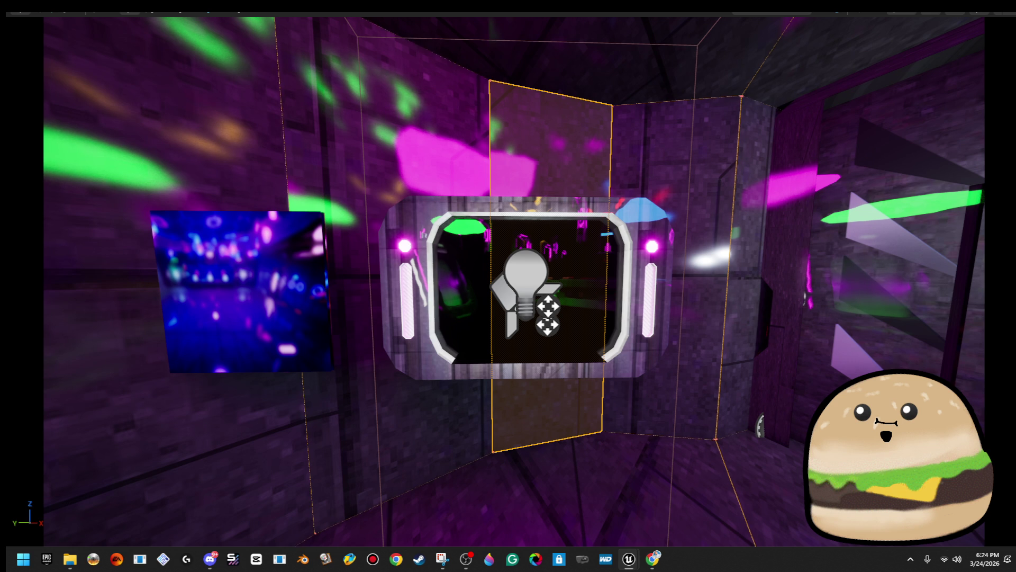
- Retry and cancel the Snipping Tool capture, move closer to the monitor, and exit immersive mode
{"action": "left_click", "coordinate": [23, 558]}
{"action": "type", "text": "sn"}
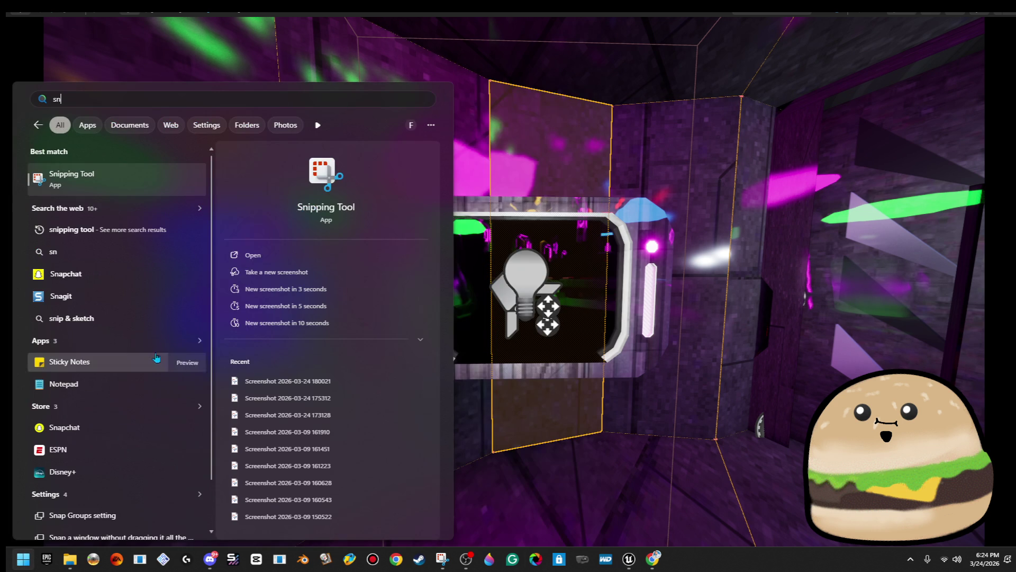
{"action": "left_click", "coordinate": [185, 185]}
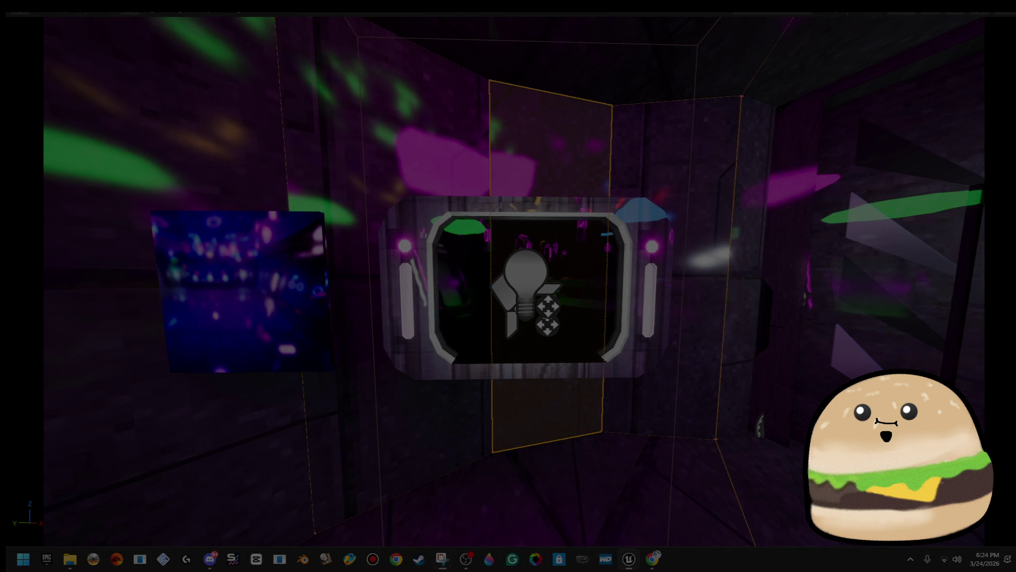
{"action": "key", "text": "Escape"}
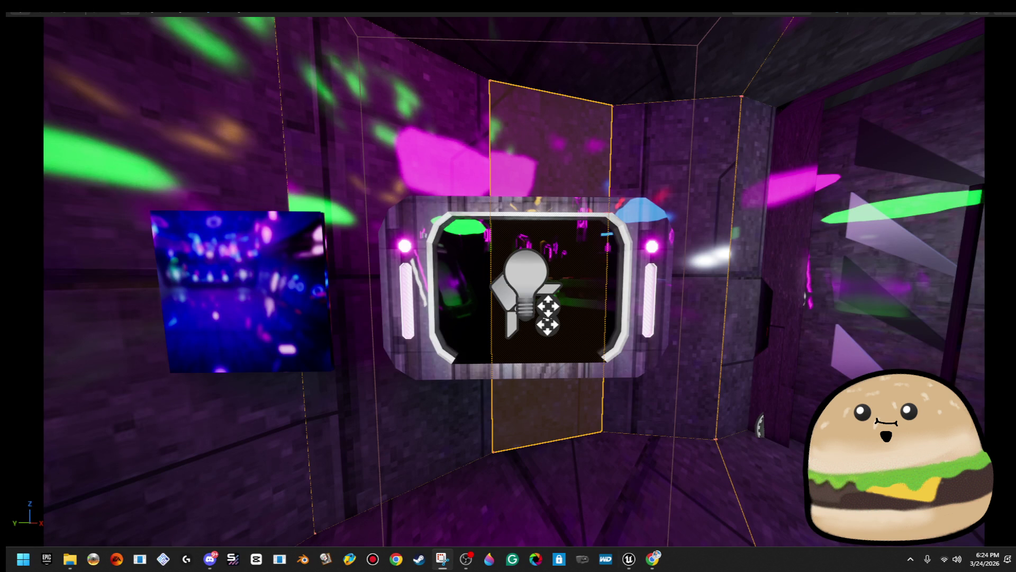
{"action": "left_click_drag", "start_coordinate": [916, 268], "coordinate": [916, 268]}
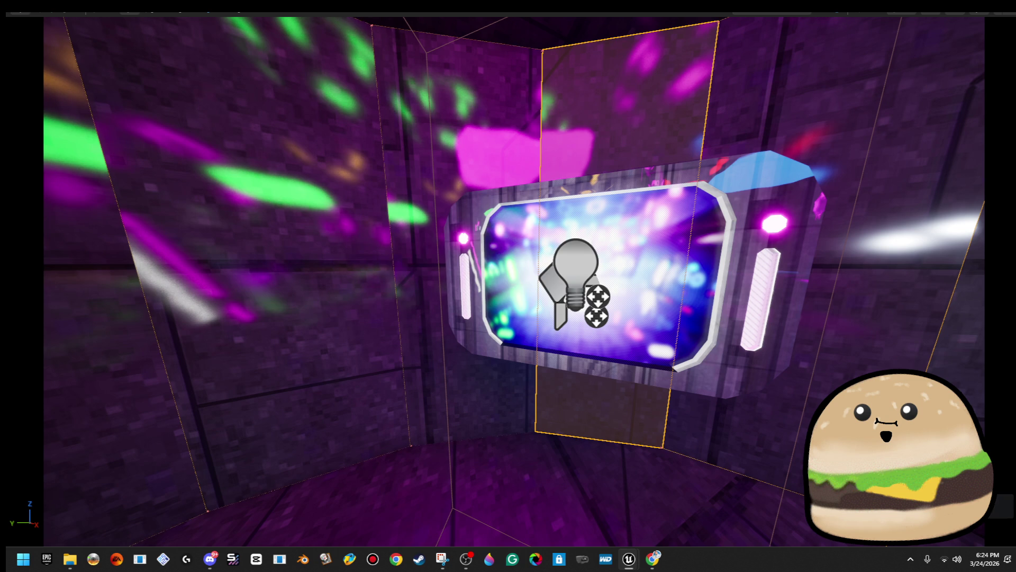
{"action": "key", "text": "F11"}
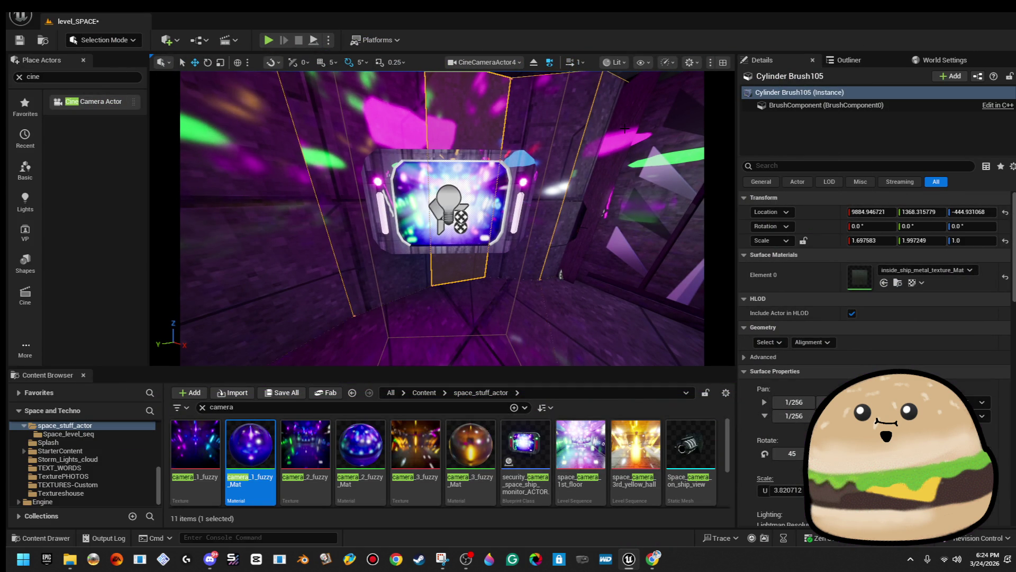
- Launch Paint 3D on a new canvas and paste the monitor-frame screenshot
{"action": "left_click", "coordinate": [8, 562]}
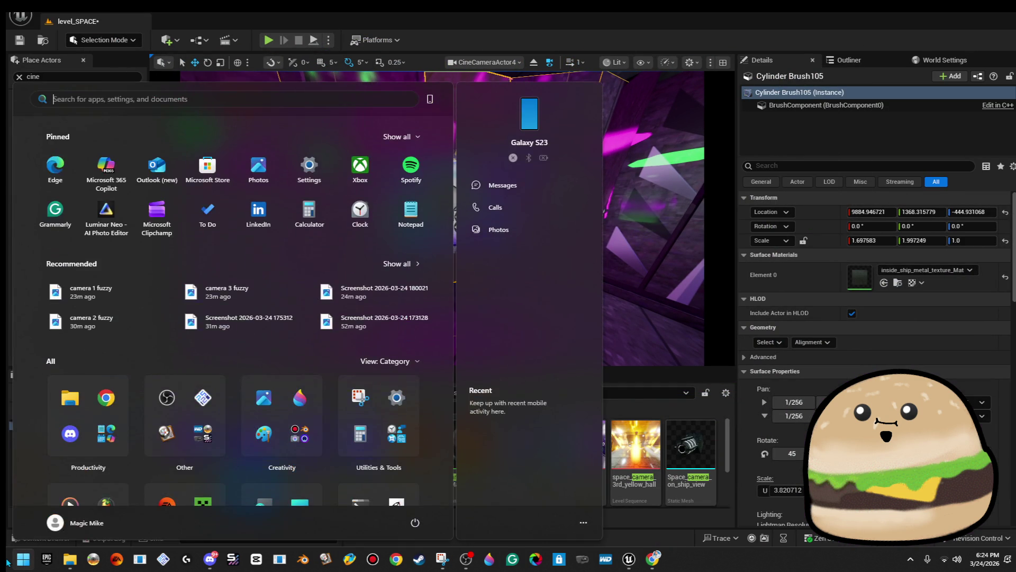
{"action": "type", "text": "paint"}
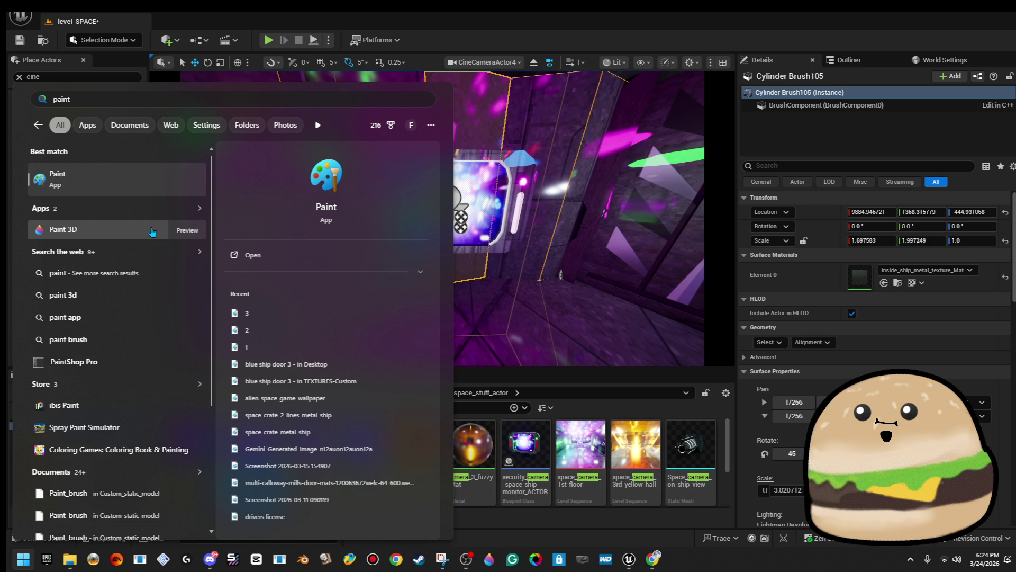
{"action": "left_click", "coordinate": [152, 231]}
{"action": "left_click", "coordinate": [530, 223]}
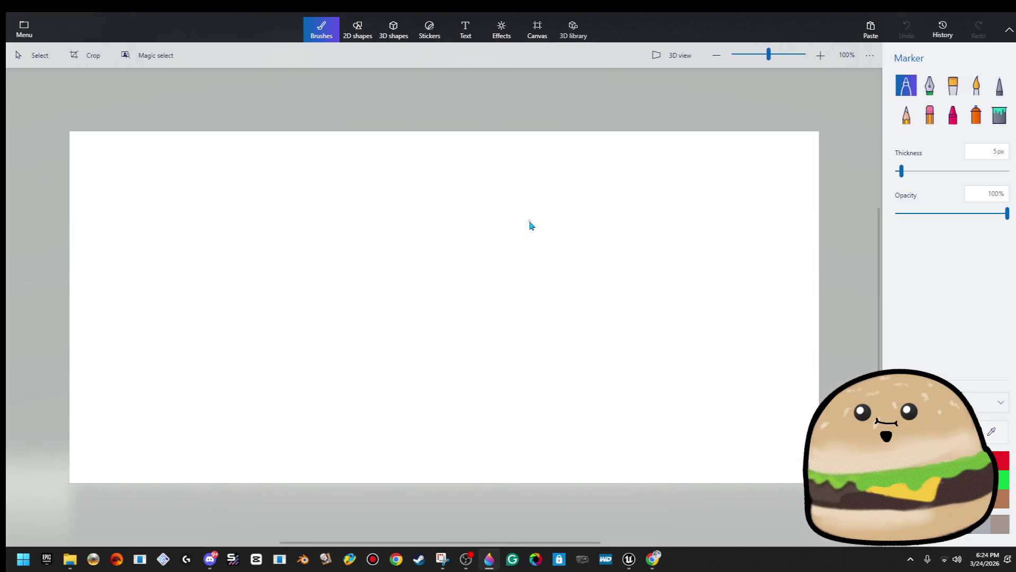
{"action": "key", "text": "ctrl+v"}
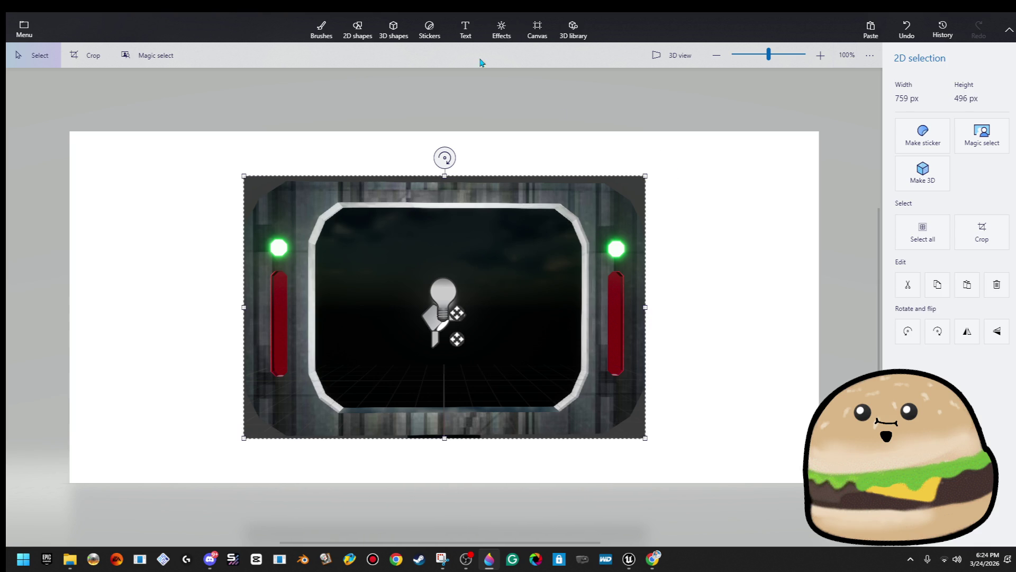
{"action": "key", "text": "b"}
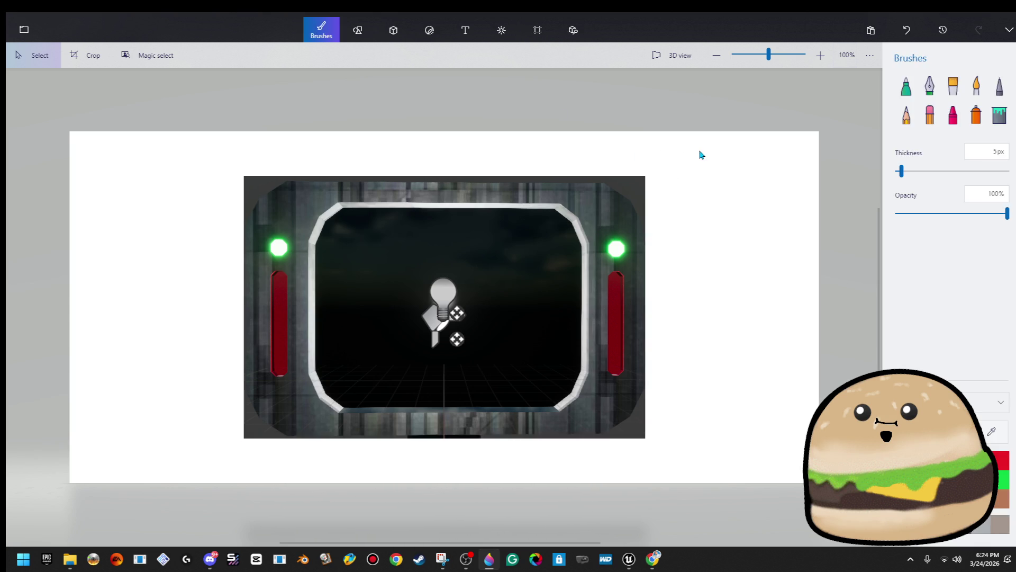
- Select the pasted image and view its actions, then go back to start a new project
{"action": "left_click", "coordinate": [23, 29]}
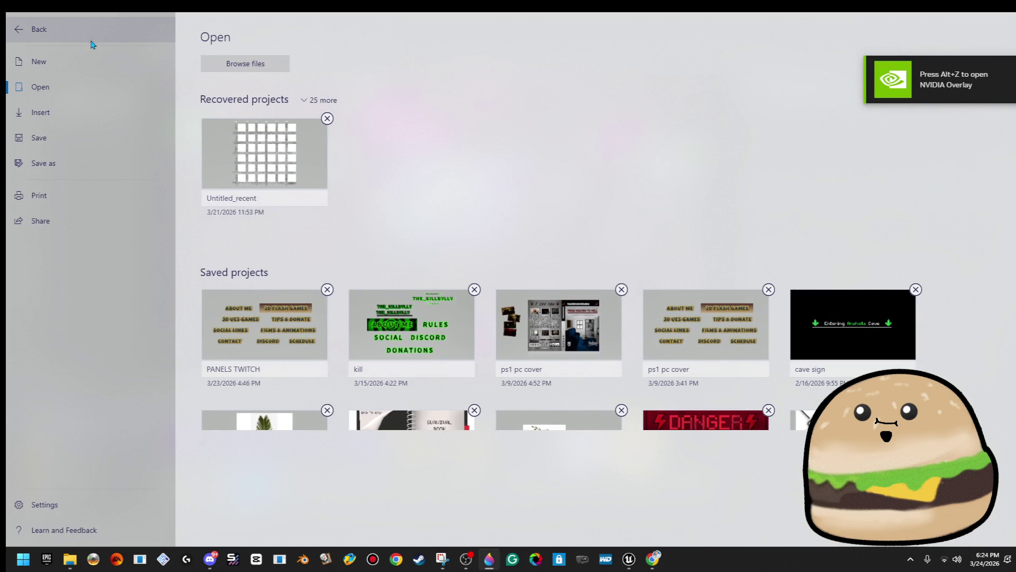
{"action": "left_click", "coordinate": [92, 44]}
{"action": "mouse_move", "coordinate": [197, 136]}
{"action": "left_mouse_down"}
{"action": "mouse_move", "coordinate": [476, 367]}
{"action": "mouse_move", "coordinate": [705, 465]}
{"action": "mouse_move", "coordinate": [664, 447]}
{"action": "mouse_move", "coordinate": [350, 188]}
{"action": "mouse_move", "coordinate": [250, 157]}
{"action": "left_mouse_up"}
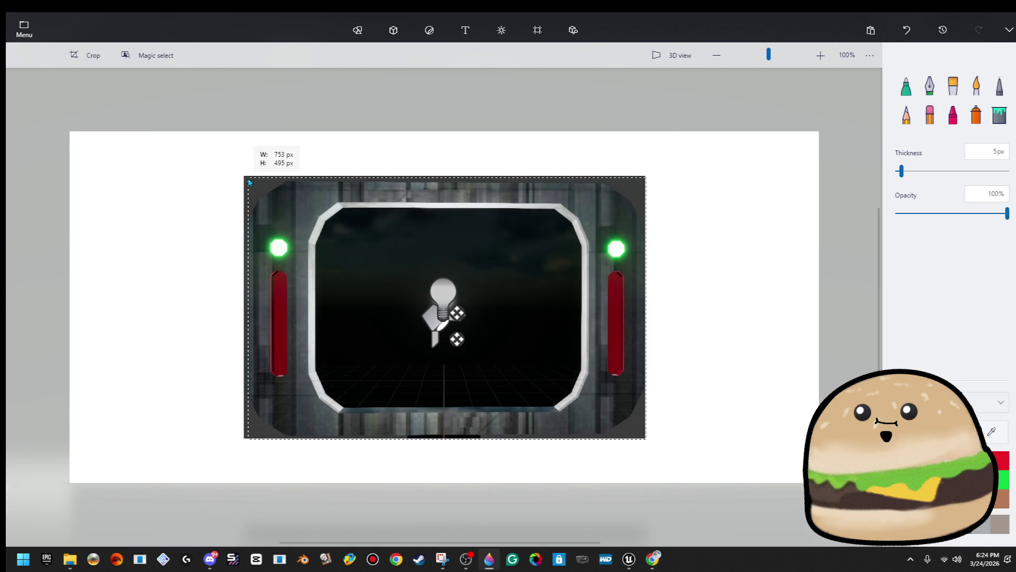
{"action": "right_click", "coordinate": [289, 198]}
{"action": "left_click", "coordinate": [225, 159]}
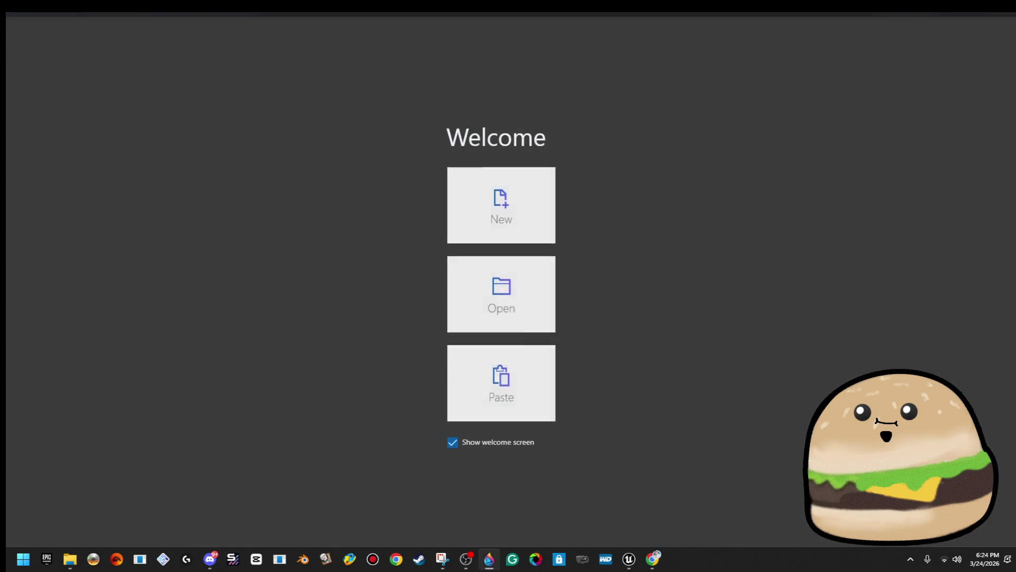
{"action": "left_click", "coordinate": [512, 201]}
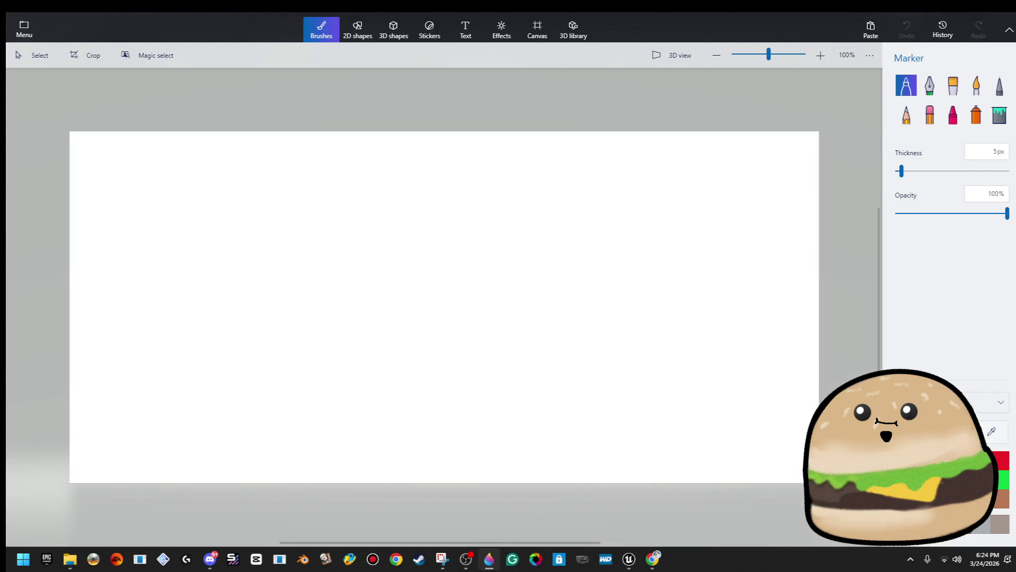
- Open the cave sign project, clear its sign area and fill it black
{"action": "left_click", "coordinate": [24, 29]}
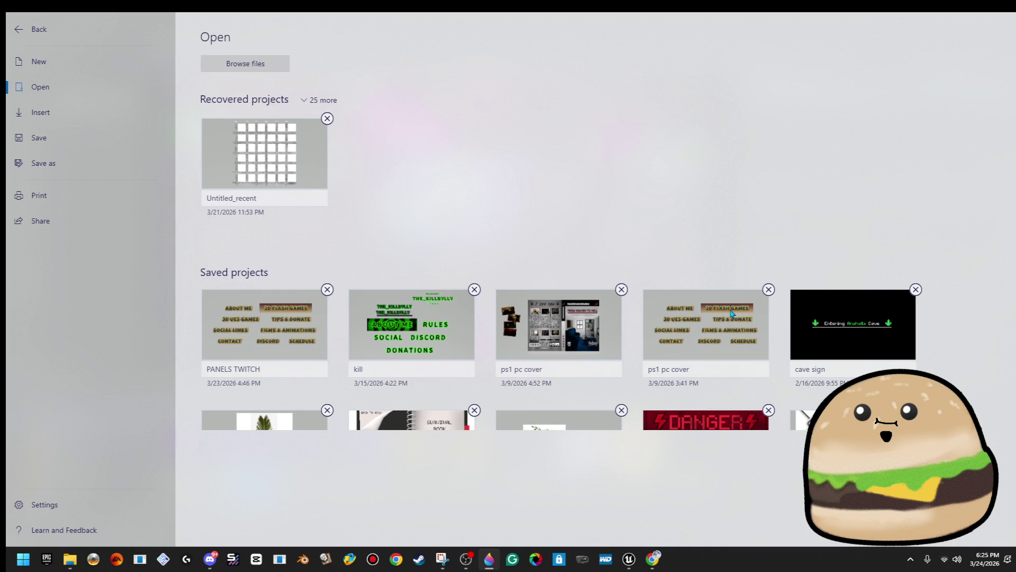
{"action": "left_click", "coordinate": [846, 328]}
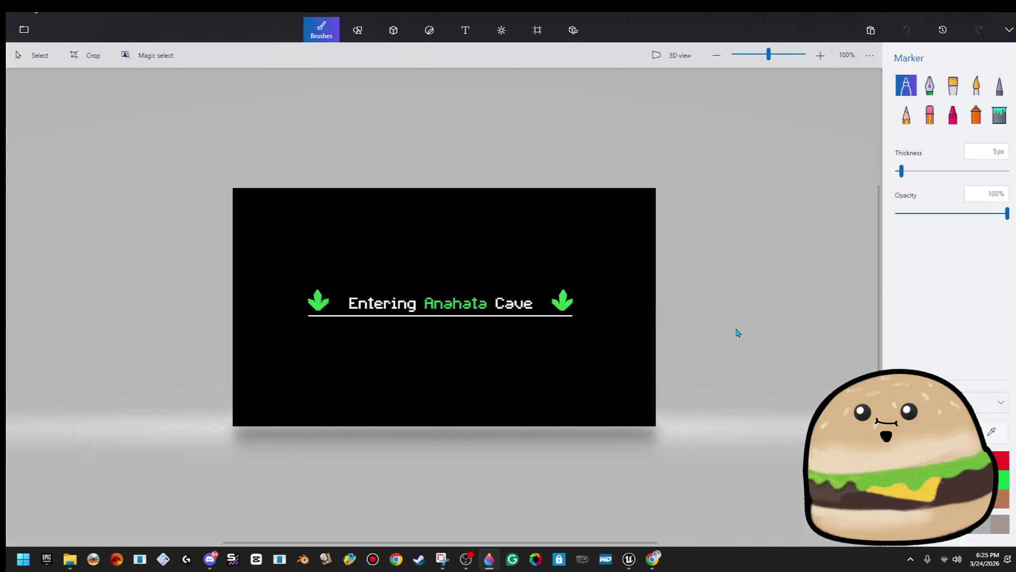
{"action": "left_click_drag", "start_coordinate": [618, 268], "coordinate": [652, 349]}
{"action": "left_click", "coordinate": [33, 55]}
{"action": "mouse_move", "coordinate": [275, 242]}
{"action": "left_mouse_down"}
{"action": "mouse_move", "coordinate": [379, 390]}
{"action": "mouse_move", "coordinate": [665, 371]}
{"action": "left_mouse_up"}
{"action": "left_click", "coordinate": [697, 346]}
{"action": "key", "text": "Delete"}
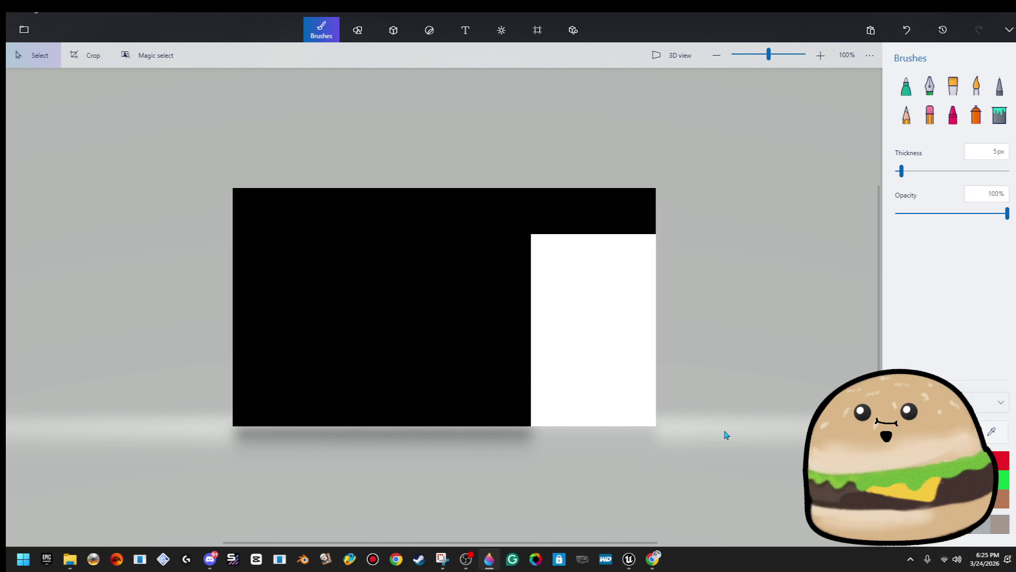
{"action": "left_click", "coordinate": [999, 112]}
{"action": "left_click", "coordinate": [618, 277]}
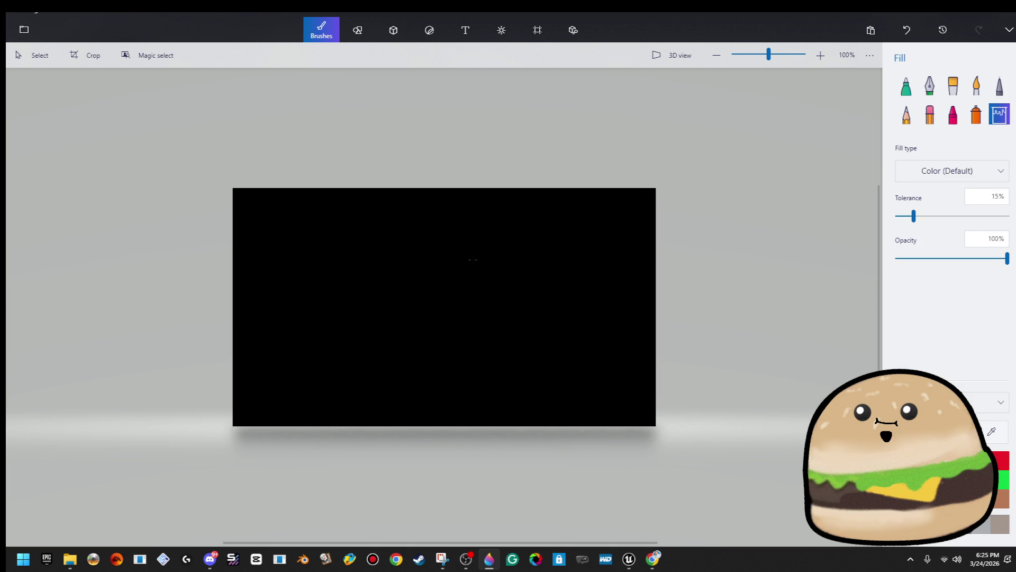
- Paste the monitor-frame screenshot and shrink it to 654x427, trying and undoing sticker conversion
{"action": "key", "text": "ctrl+v"}
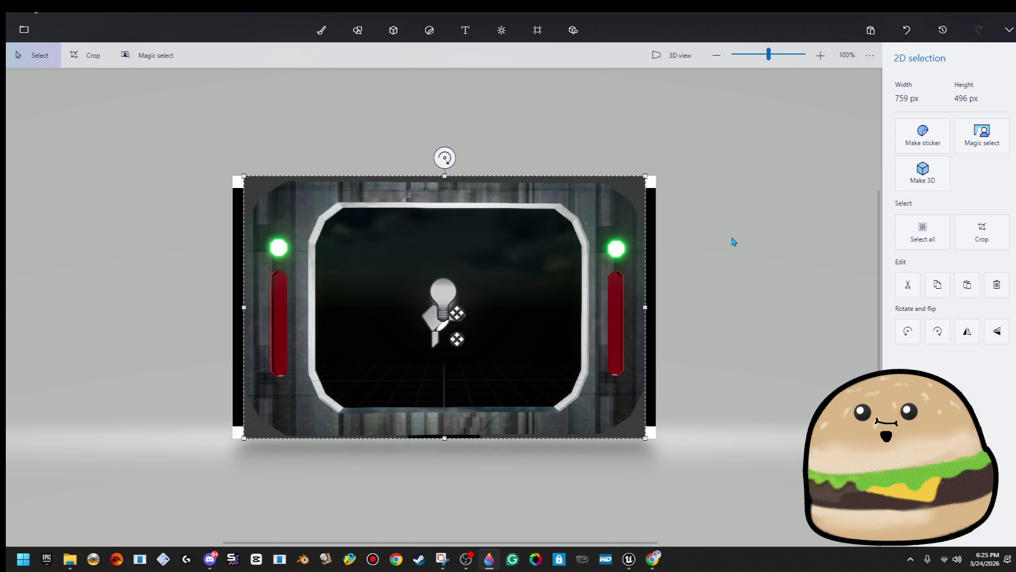
{"action": "left_click", "coordinate": [923, 136]}
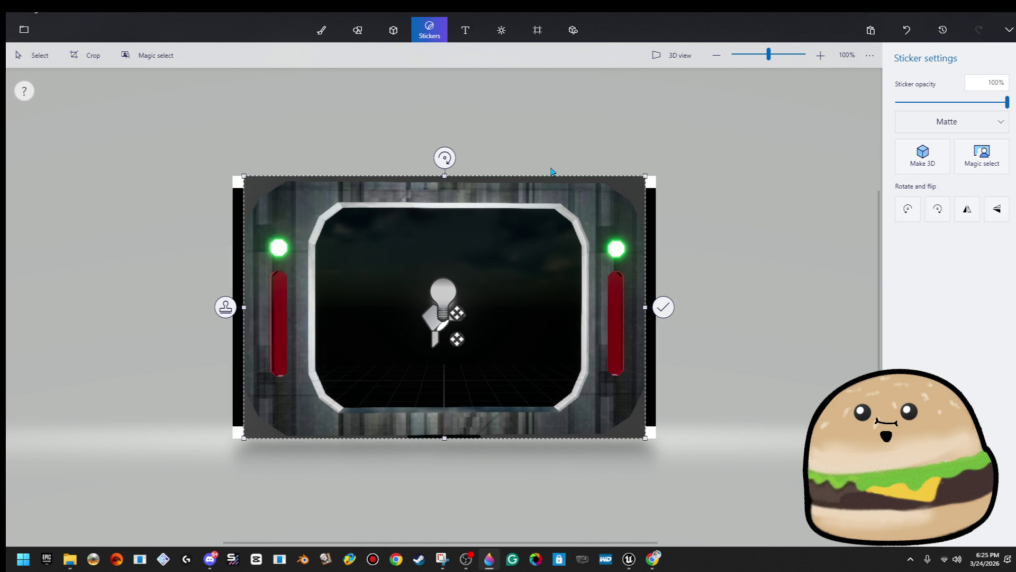
{"action": "key", "text": "ctrl+z"}
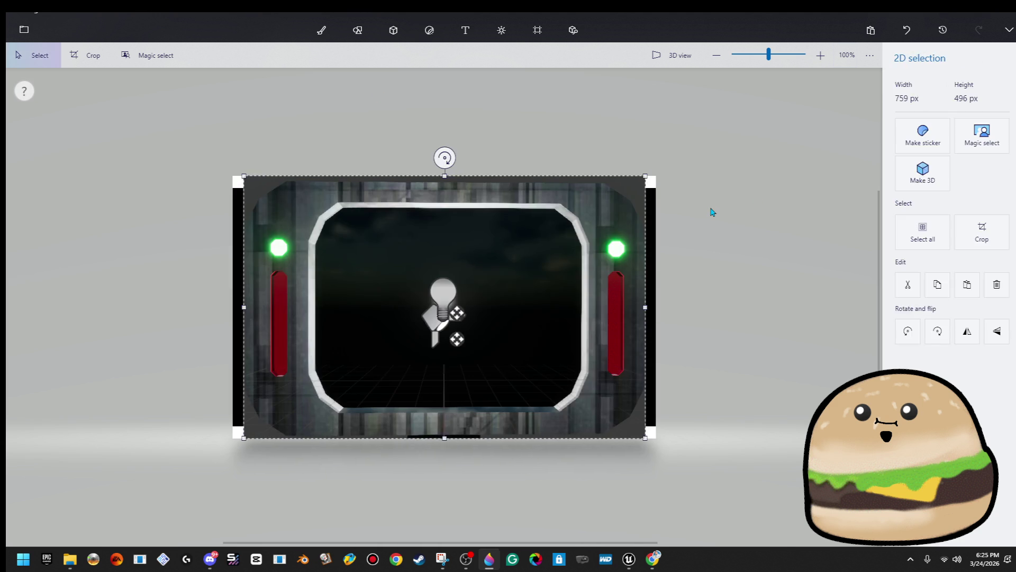
{"action": "left_click_drag", "start_coordinate": [648, 174], "coordinate": [599, 196]}
{"action": "left_click_drag", "start_coordinate": [520, 283], "coordinate": [535, 275]}
{"action": "right_click", "coordinate": [535, 275]}
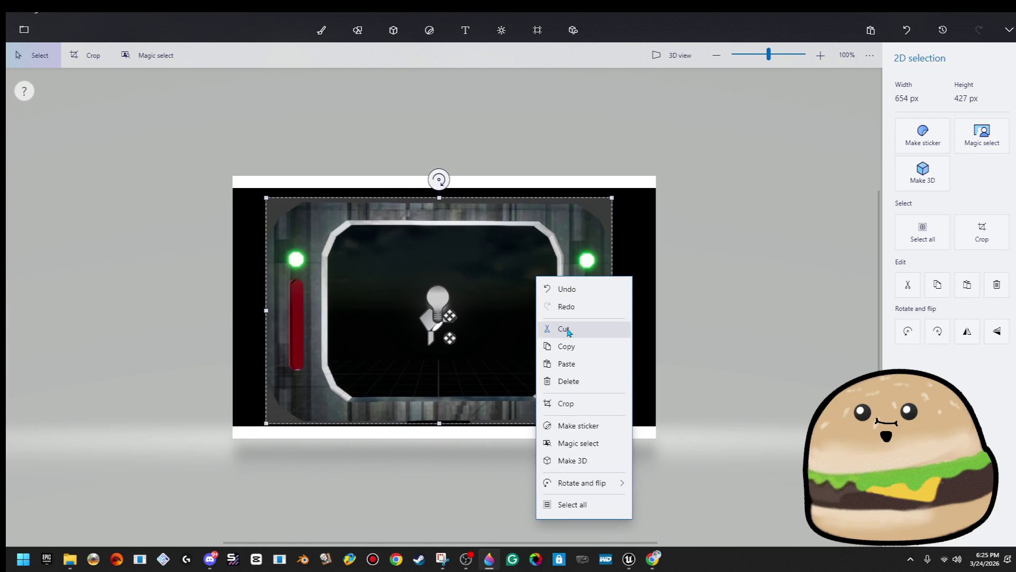
{"action": "left_click", "coordinate": [561, 424]}
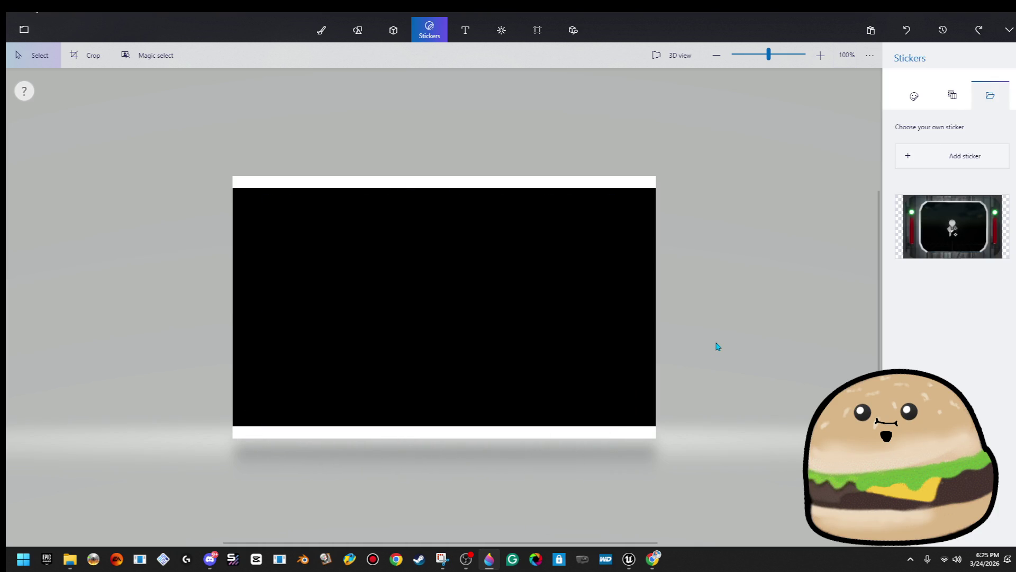
{"action": "key", "text": "ctrl+z"}
- Resize the screenshot to about 775x506 and position it to cover the canvas
{"action": "left_click_drag", "start_coordinate": [565, 345], "coordinate": [503, 364]}
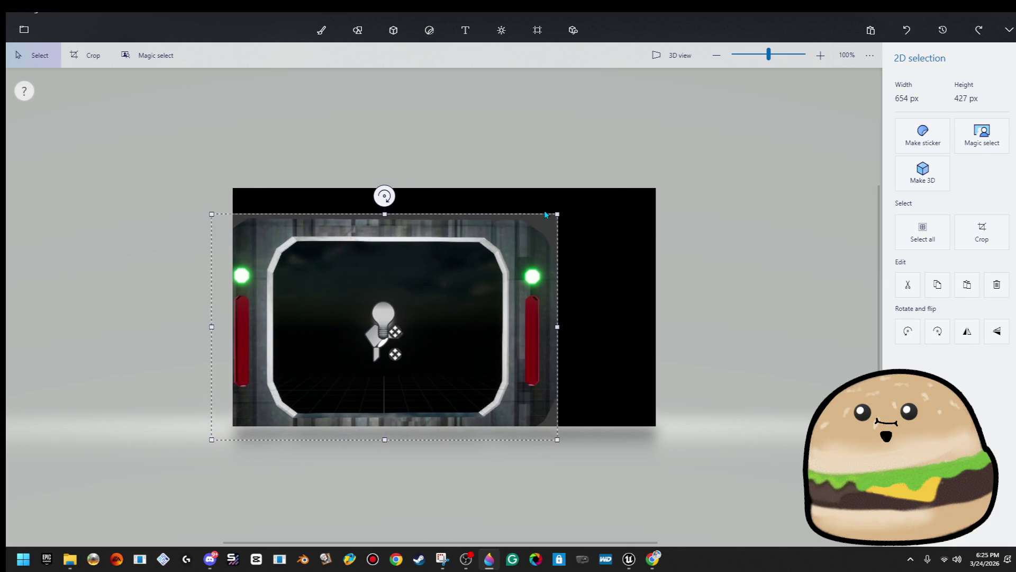
{"action": "mouse_move", "coordinate": [558, 214]}
{"action": "left_mouse_down"}
{"action": "mouse_move", "coordinate": [604, 183]}
{"action": "mouse_move", "coordinate": [628, 191]}
{"action": "mouse_move", "coordinate": [635, 165]}
{"action": "mouse_move", "coordinate": [574, 229]}
{"action": "left_mouse_up"}
{"action": "left_click_drag", "start_coordinate": [648, 175], "coordinate": [637, 182]}
{"action": "left_click_drag", "start_coordinate": [559, 223], "coordinate": [572, 233]}
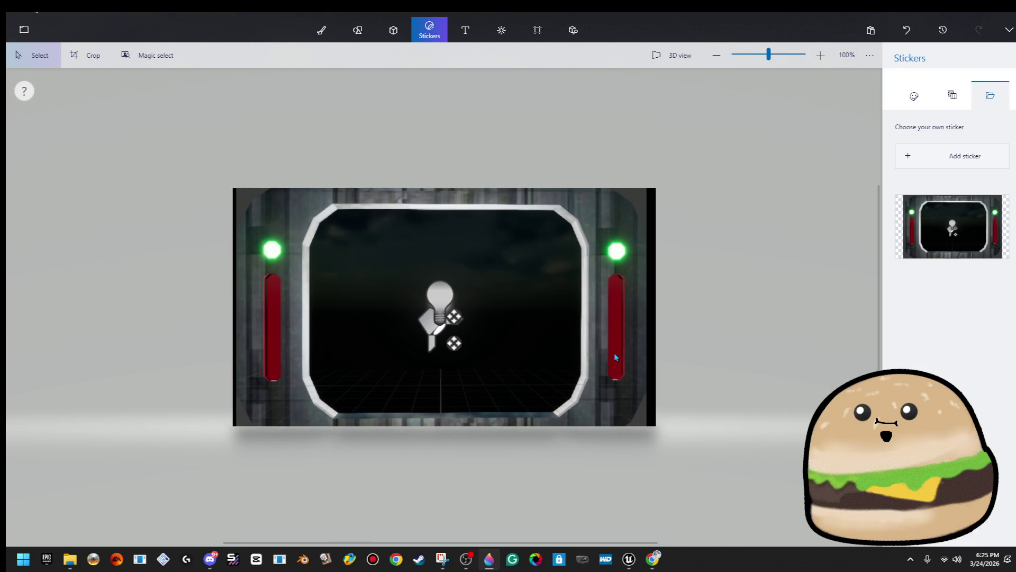
- Cover the right and left green lights and red bars with stretched wall patches
{"action": "mouse_move", "coordinate": [594, 387]}
{"action": "left_mouse_down"}
{"action": "mouse_move", "coordinate": [646, 391]}
{"action": "mouse_move", "coordinate": [652, 437]}
{"action": "mouse_move", "coordinate": [665, 410]}
{"action": "mouse_move", "coordinate": [682, 411]}
{"action": "left_mouse_up"}
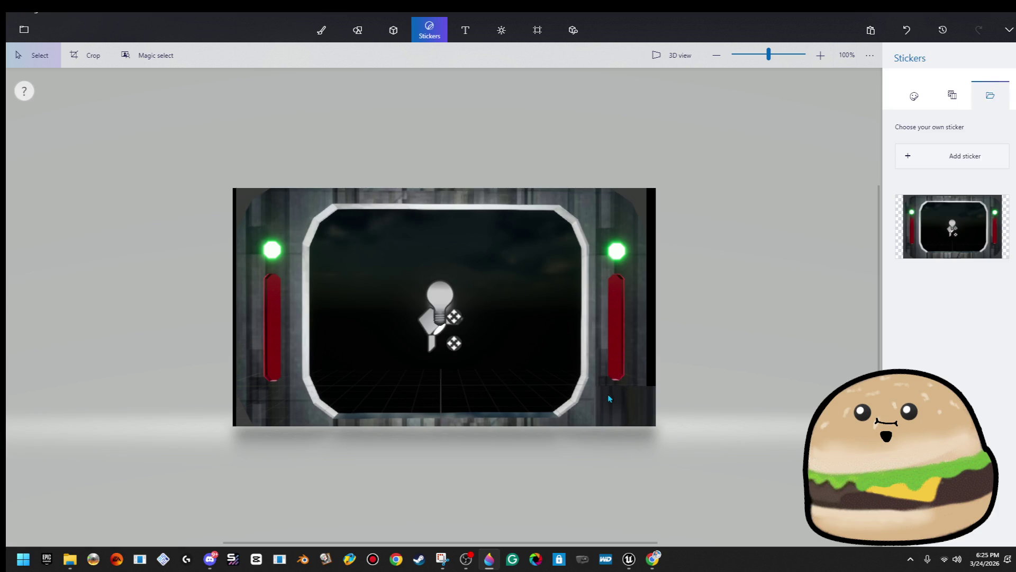
{"action": "mouse_move", "coordinate": [597, 401]}
{"action": "left_mouse_down"}
{"action": "mouse_move", "coordinate": [675, 387]}
{"action": "mouse_move", "coordinate": [630, 109]}
{"action": "left_mouse_up"}
{"action": "left_click", "coordinate": [923, 135]}
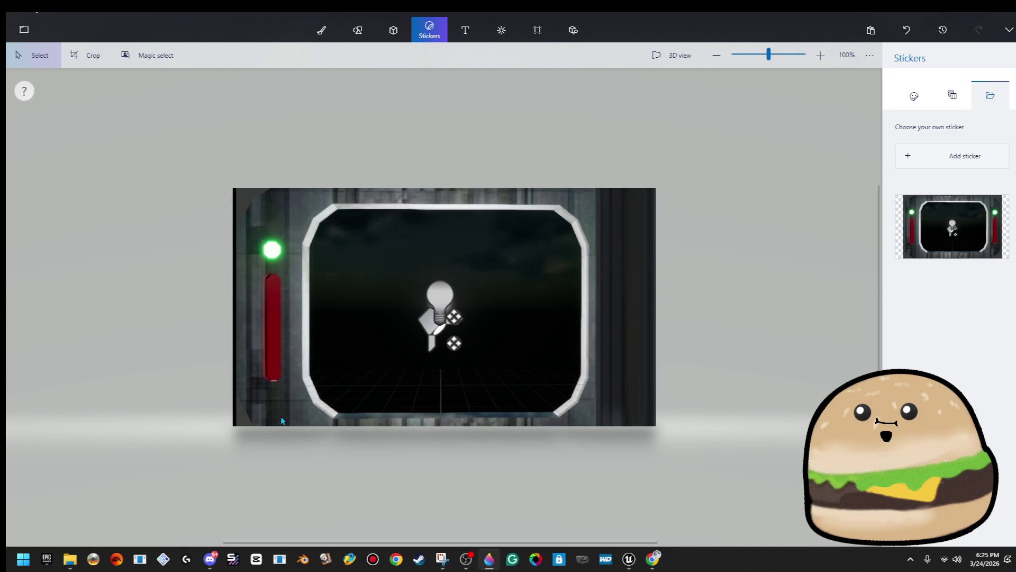
{"action": "mouse_move", "coordinate": [286, 411]}
{"action": "left_mouse_down"}
{"action": "mouse_move", "coordinate": [239, 398]}
{"action": "mouse_move", "coordinate": [208, 466]}
{"action": "mouse_move", "coordinate": [210, 457]}
{"action": "left_mouse_up"}
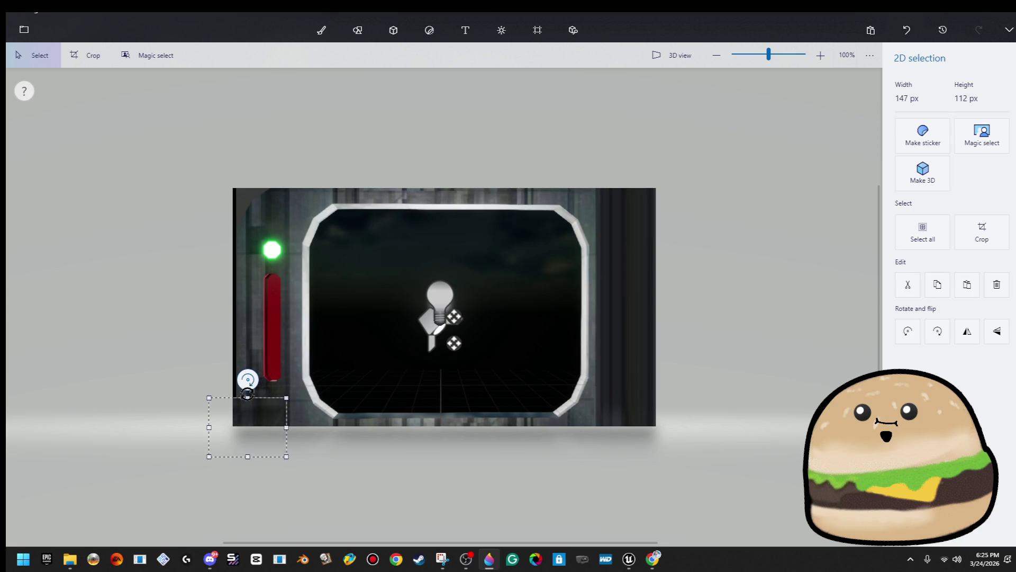
{"action": "left_click_drag", "start_coordinate": [248, 392], "coordinate": [248, 165]}
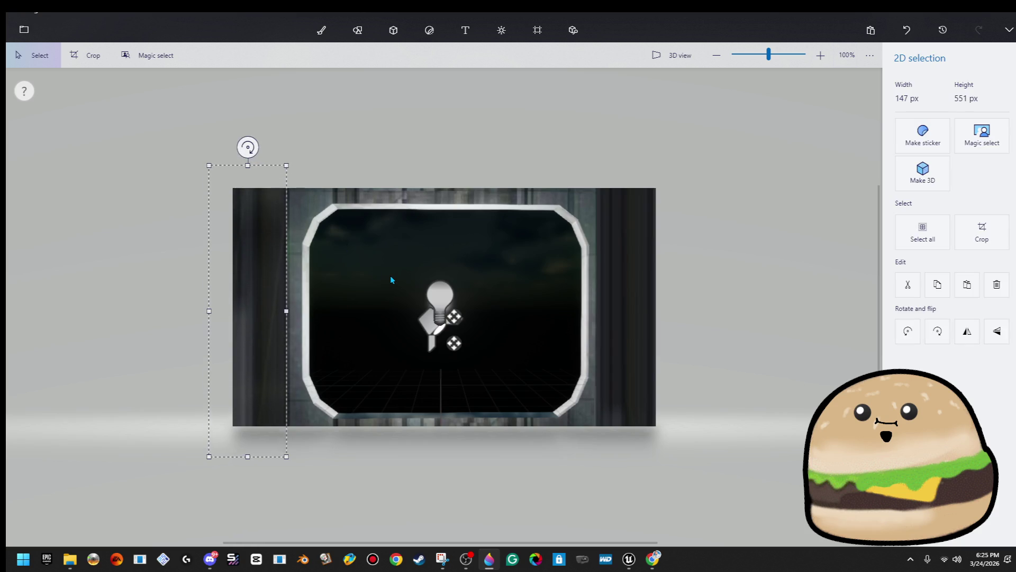
{"action": "left_click", "coordinate": [458, 297]}
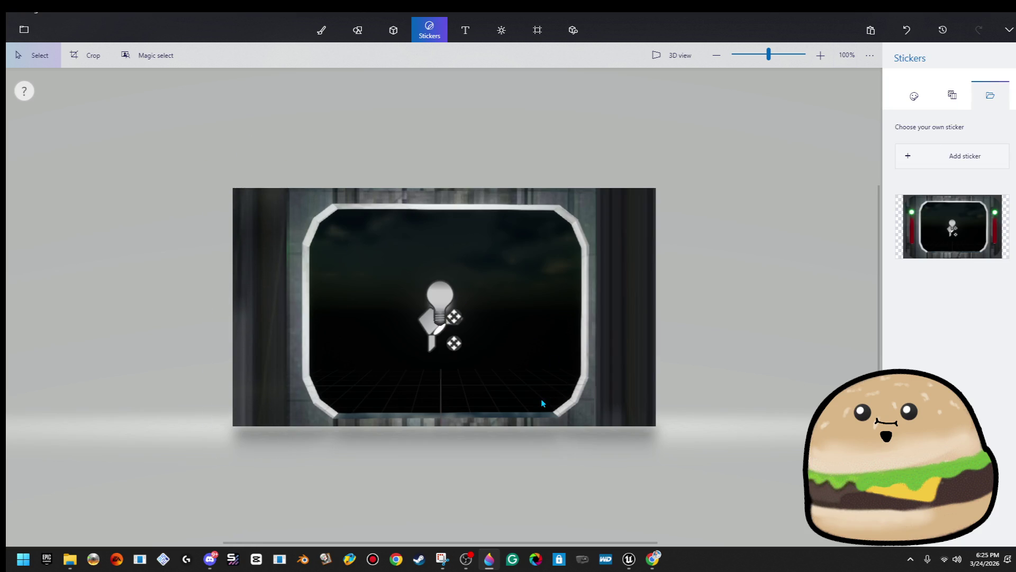
{"action": "scroll", "coordinate": [541, 399], "scroll_direction": "up", "scroll_amount": 1}
{"action": "mouse_move", "coordinate": [242, 149]}
{"action": "left_mouse_down"}
{"action": "mouse_move", "coordinate": [588, 421]}
{"action": "mouse_move", "coordinate": [610, 422]}
{"action": "left_mouse_up"}
- Make the frame a sticker, erase the centre lightbulb icon, and fill the screen red
{"action": "left_click", "coordinate": [923, 135]}
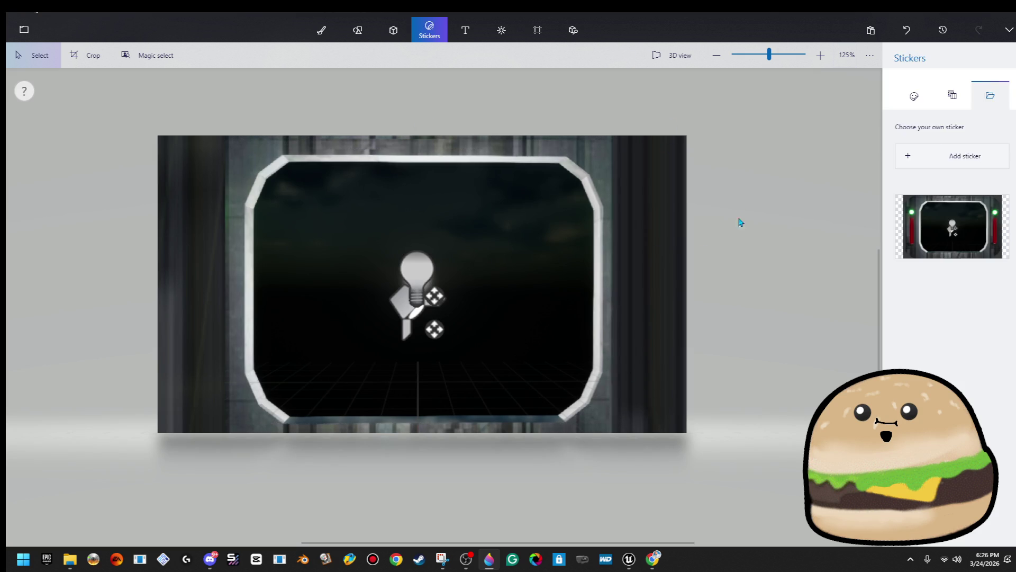
{"action": "left_click_drag", "start_coordinate": [343, 232], "coordinate": [487, 378]}
{"action": "key", "text": "Delete"}
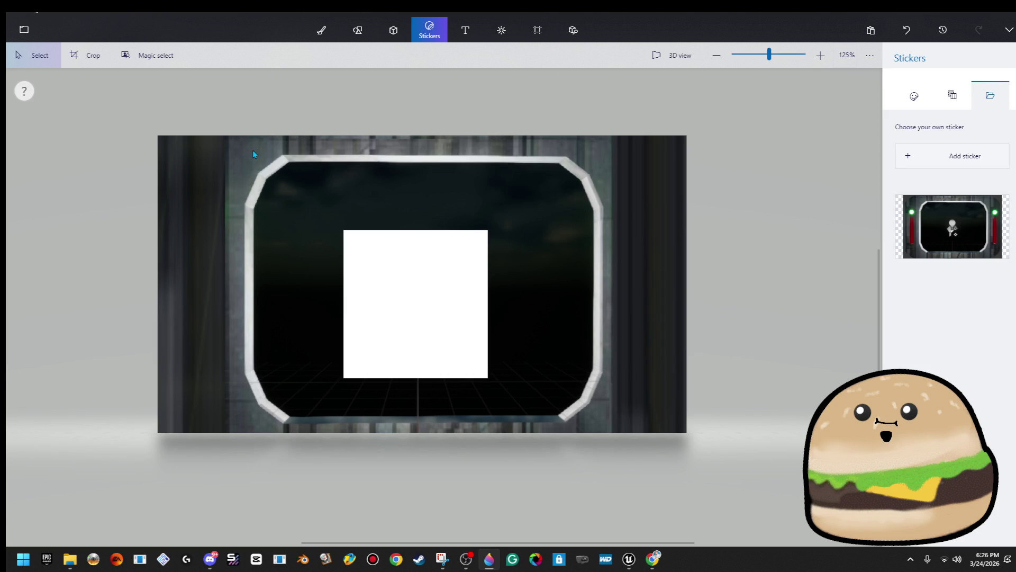
{"action": "left_click", "coordinate": [321, 29]}
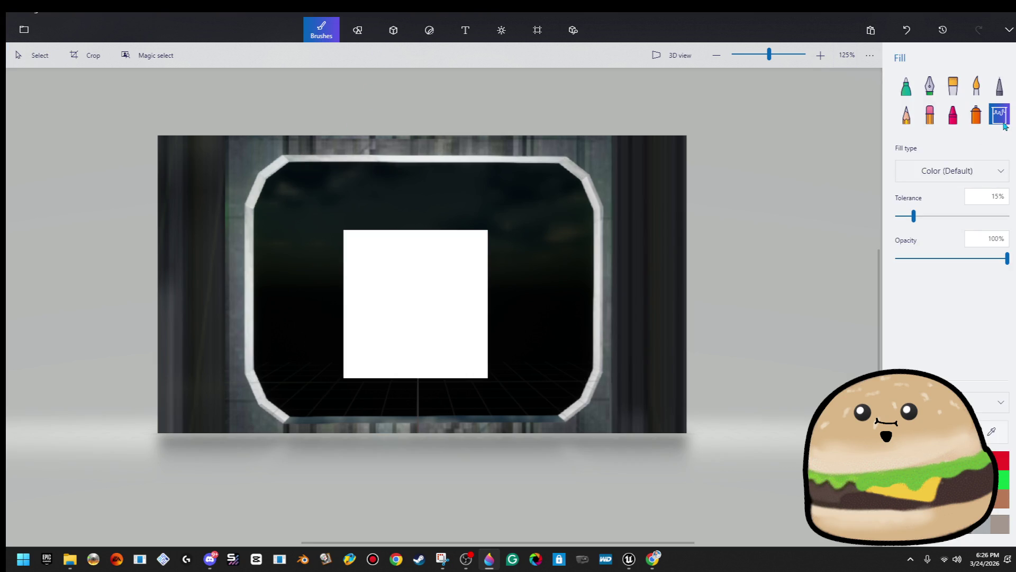
{"action": "left_click", "coordinate": [551, 254]}
{"action": "left_click", "coordinate": [452, 261]}
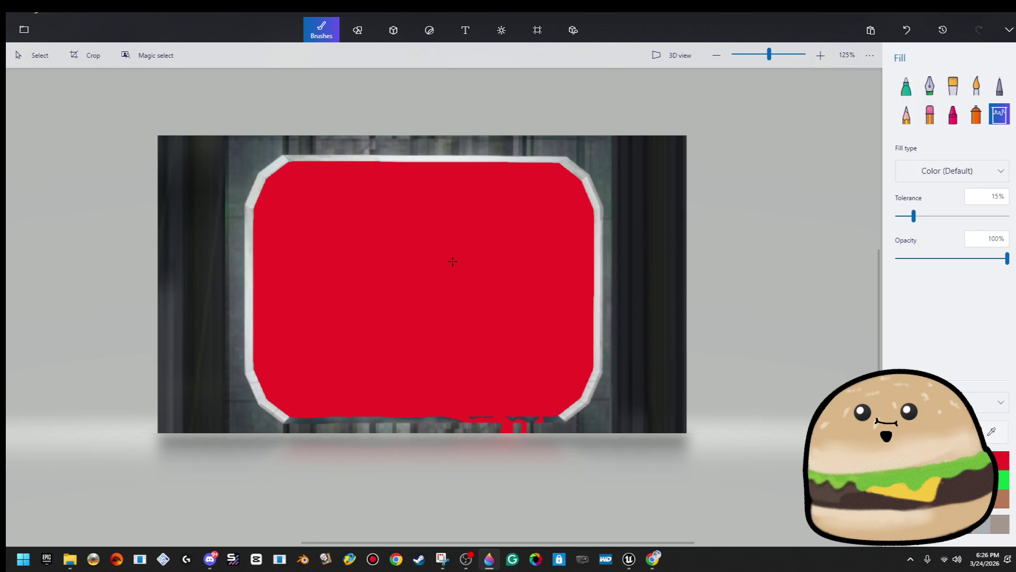
- Widen a strip along the bottom edge to about 404 px
{"action": "left_click", "coordinate": [51, 55]}
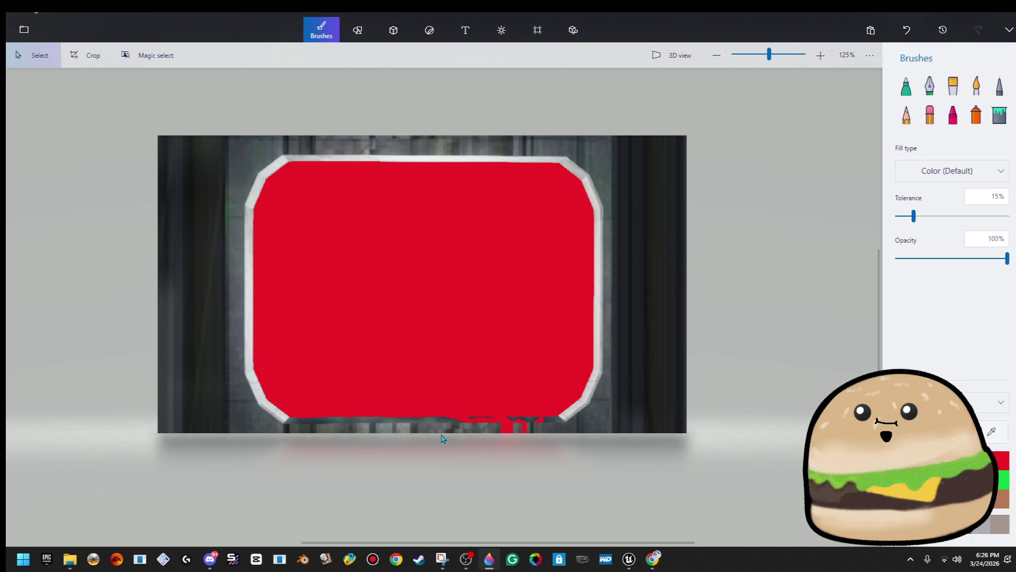
{"action": "left_click_drag", "start_coordinate": [433, 417], "coordinate": [287, 454]}
{"action": "left_click_drag", "start_coordinate": [436, 430], "coordinate": [556, 437]}
{"action": "key", "text": "b"}
- Magic-select the frame and red screen, drag the cutout down, then undo it
{"action": "left_click_drag", "start_coordinate": [633, 135], "coordinate": [212, 421]}
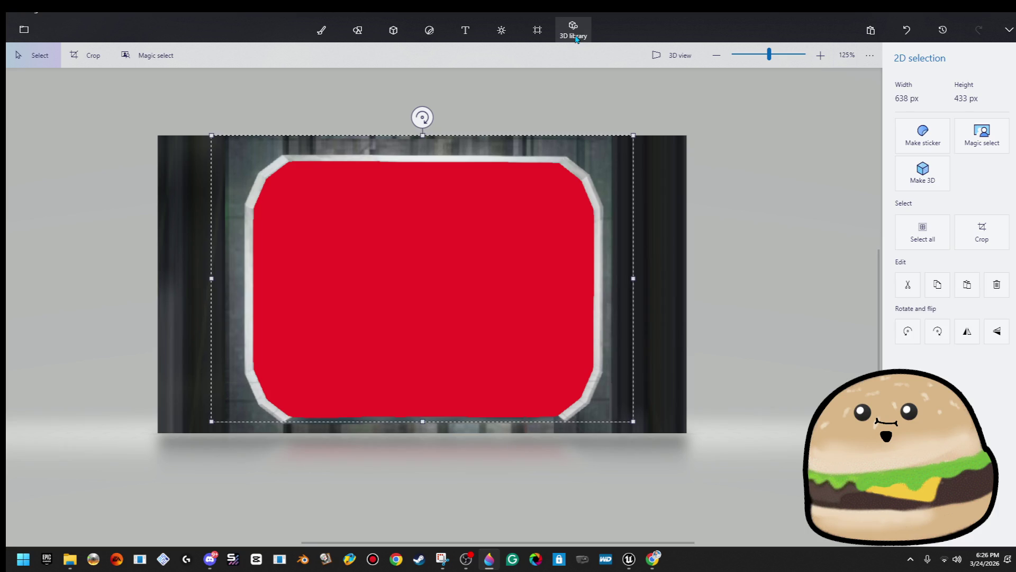
{"action": "left_click", "coordinate": [980, 149]}
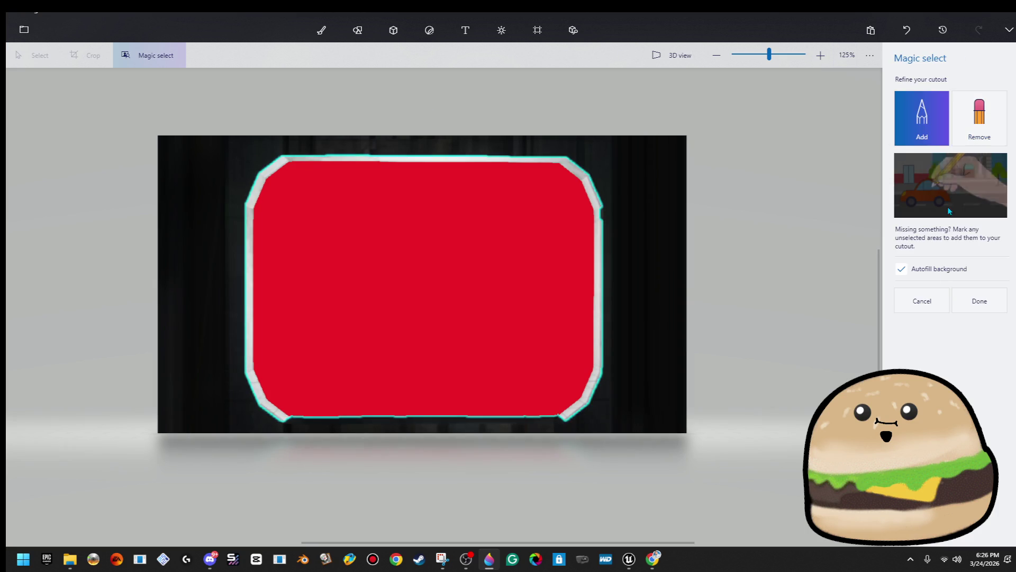
{"action": "left_click", "coordinate": [973, 290]}
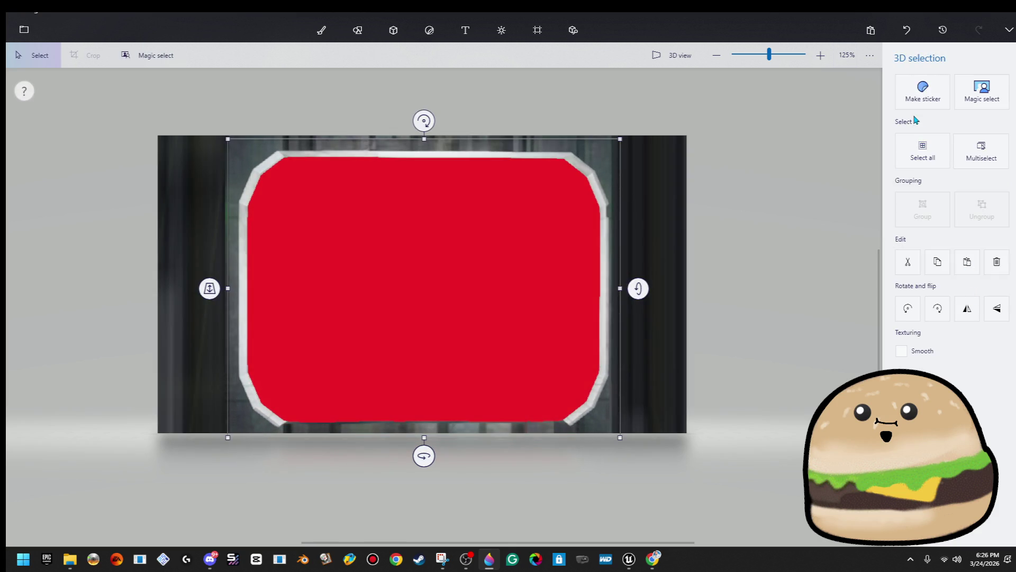
{"action": "left_click_drag", "start_coordinate": [546, 209], "coordinate": [646, 481]}
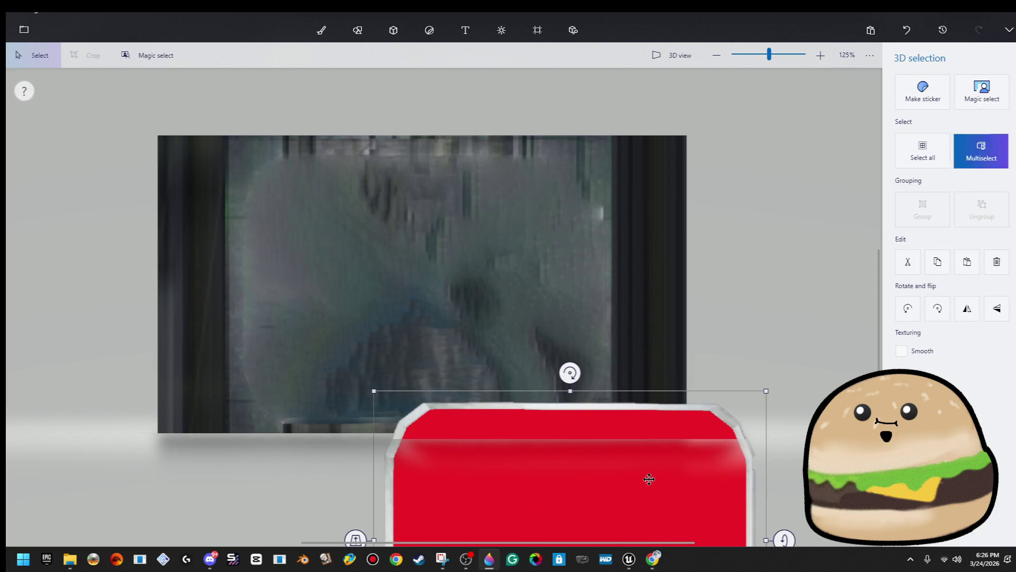
{"action": "key", "text": "ctrl+z"}
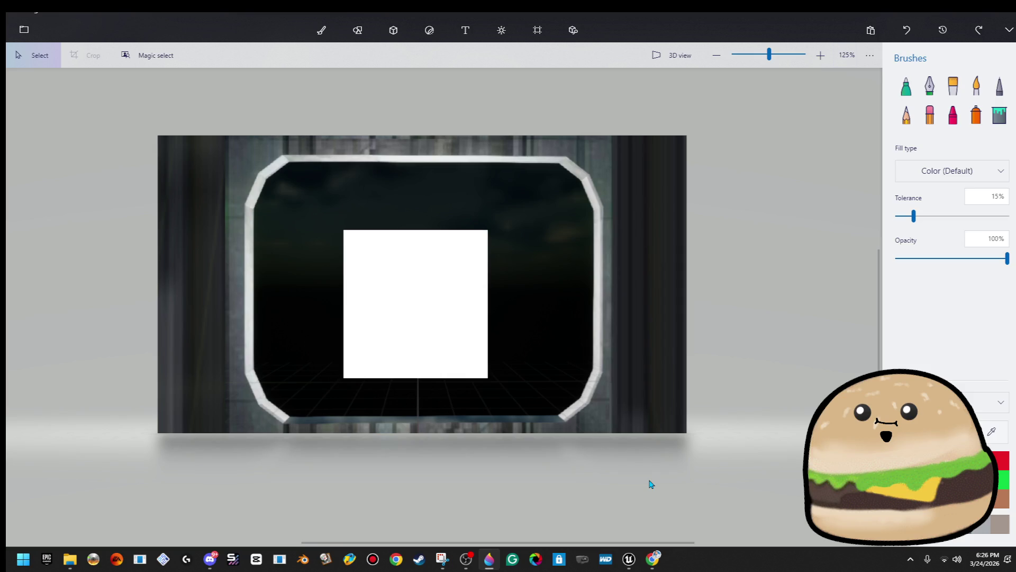
- Clear three rectangles inside the frame's window to white
{"action": "mouse_move", "coordinate": [594, 212]}
{"action": "left_mouse_down"}
{"action": "mouse_move", "coordinate": [401, 347]}
{"action": "mouse_move", "coordinate": [255, 373]}
{"action": "left_mouse_up"}
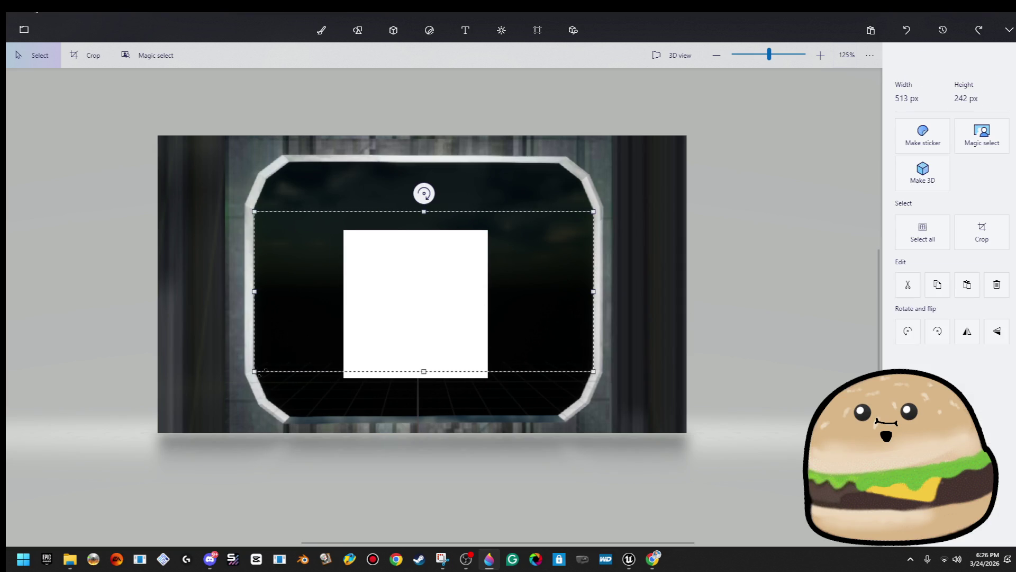
{"action": "key", "text": "Delete"}
{"action": "mouse_move", "coordinate": [289, 416]}
{"action": "left_mouse_down"}
{"action": "mouse_move", "coordinate": [490, 211]}
{"action": "mouse_move", "coordinate": [566, 177]}
{"action": "mouse_move", "coordinate": [560, 165]}
{"action": "left_mouse_up"}
{"action": "key", "text": "Delete"}
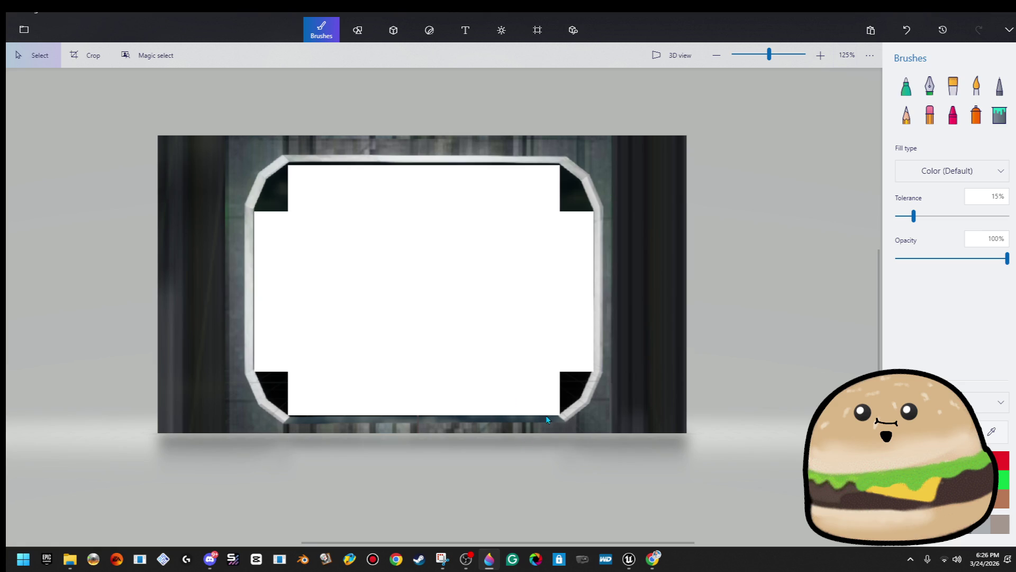
{"action": "mouse_move", "coordinate": [556, 419]}
{"action": "left_mouse_down"}
{"action": "mouse_move", "coordinate": [293, 197]}
{"action": "mouse_move", "coordinate": [287, 161]}
{"action": "left_mouse_up"}
{"action": "key", "text": "Delete"}
{"action": "scroll", "coordinate": [359, 131], "scroll_direction": "up", "scroll_amount": 5}
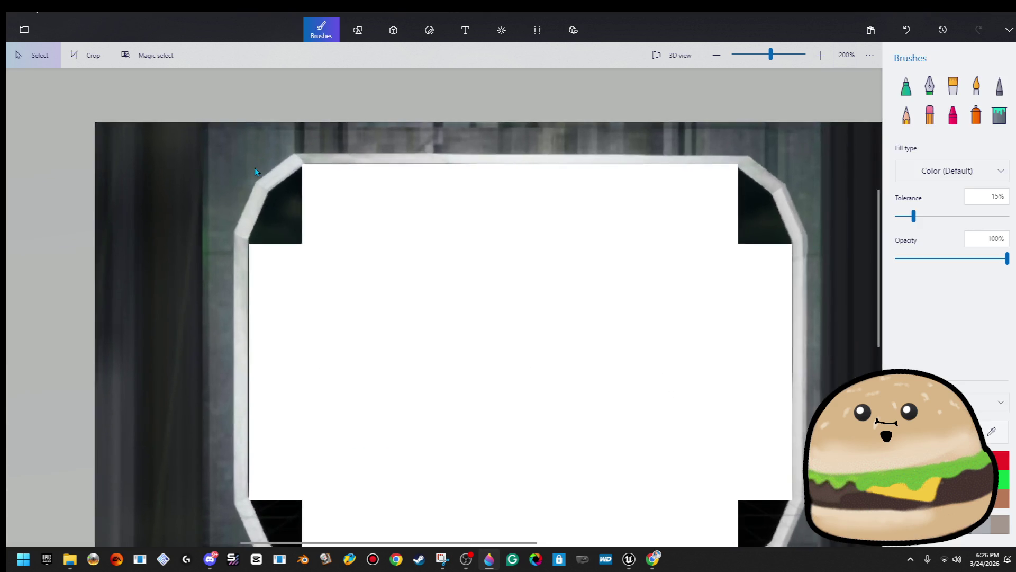
{"action": "scroll", "coordinate": [537, 353], "scroll_direction": "down", "scroll_amount": 3}
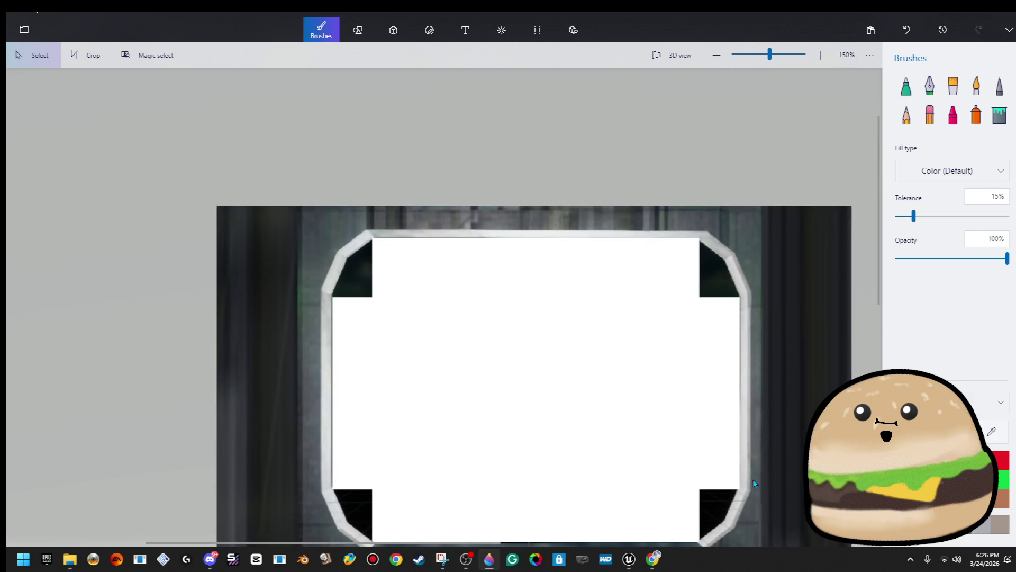
{"action": "mouse_move", "coordinate": [566, 391]}
{"action": "left_mouse_down"}
{"action": "mouse_move", "coordinate": [737, 313]}
{"action": "mouse_move", "coordinate": [743, 300]}
{"action": "left_mouse_up"}
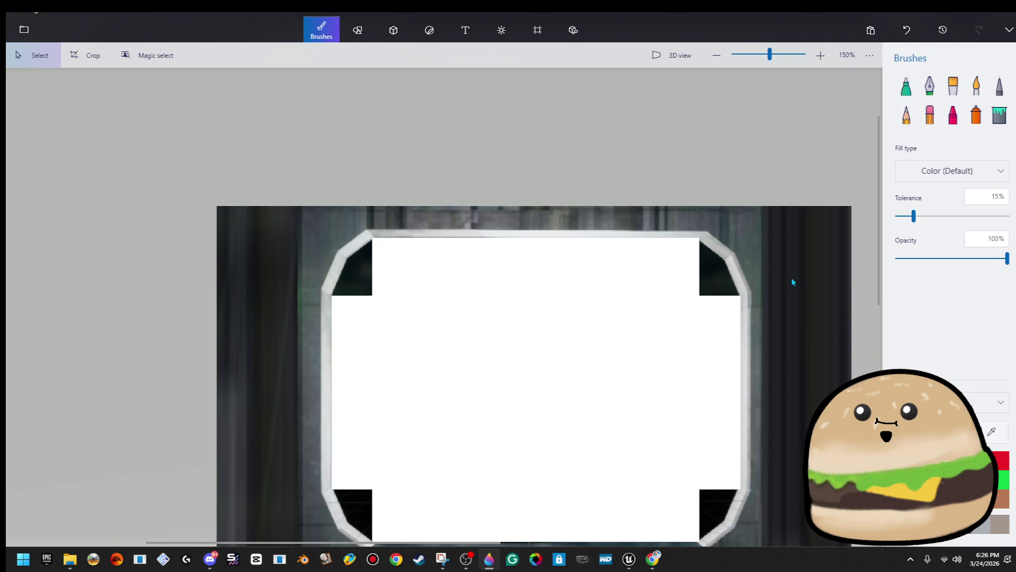
{"action": "scroll", "coordinate": [360, 228], "scroll_direction": "up", "scroll_amount": 5}
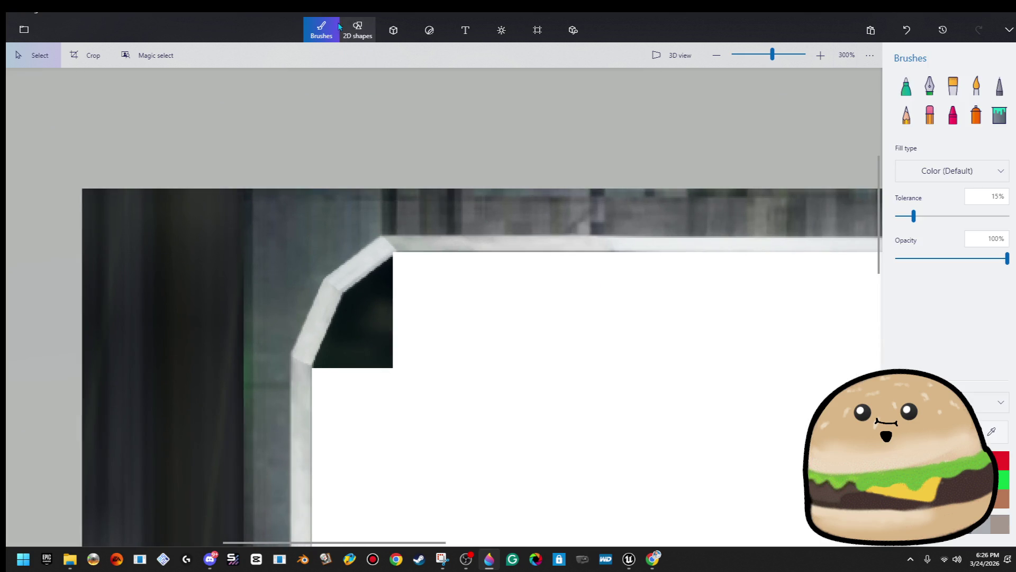
- Erase the black patches in the frame's top-left and top-right corners
{"action": "left_click", "coordinate": [930, 115]}
{"action": "scroll", "coordinate": [340, 359], "scroll_direction": "up", "scroll_amount": 5}
{"action": "mouse_move", "coordinate": [327, 383]}
{"action": "left_mouse_down"}
{"action": "mouse_move", "coordinate": [381, 252]}
{"action": "mouse_move", "coordinate": [466, 188]}
{"action": "mouse_move", "coordinate": [379, 358]}
{"action": "mouse_move", "coordinate": [461, 345]}
{"action": "left_mouse_up"}
{"action": "scroll", "coordinate": [651, 374], "scroll_direction": "right", "scroll_amount": 10}
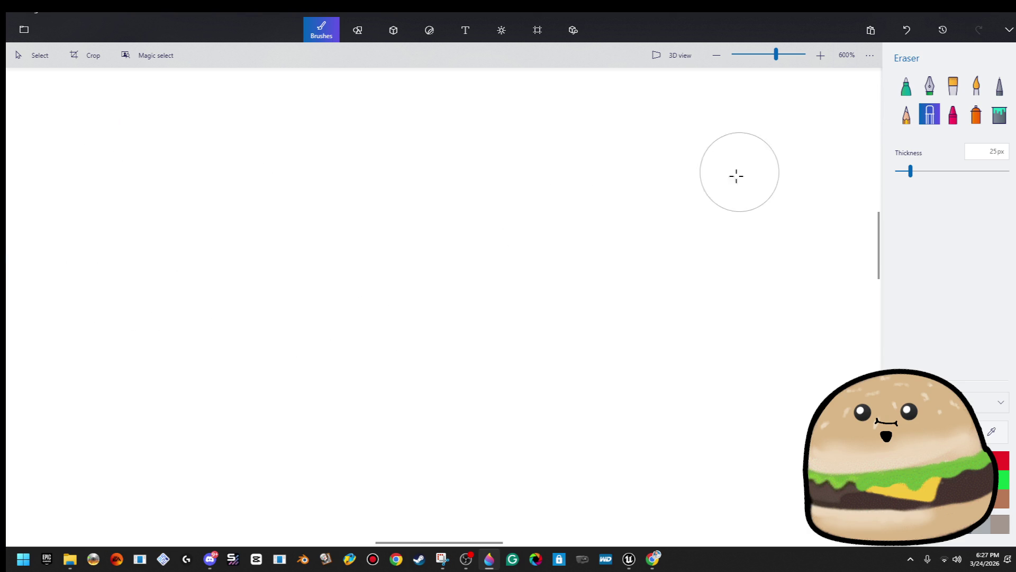
{"action": "scroll", "coordinate": [688, 201], "scroll_direction": "left", "scroll_amount": 10}
{"action": "mouse_move", "coordinate": [502, 435]}
{"action": "left_mouse_down"}
{"action": "mouse_move", "coordinate": [447, 317]}
{"action": "mouse_move", "coordinate": [365, 247]}
{"action": "left_mouse_up"}
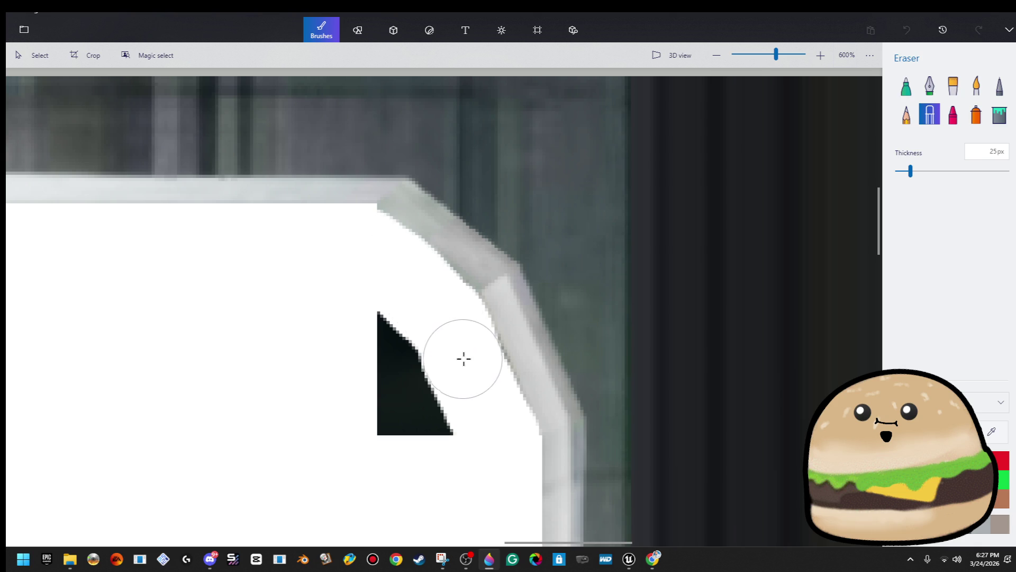
{"action": "mouse_move", "coordinate": [467, 363]}
{"action": "left_mouse_down"}
{"action": "mouse_move", "coordinate": [437, 411]}
{"action": "mouse_move", "coordinate": [392, 406]}
{"action": "left_mouse_up"}
{"action": "scroll", "coordinate": [307, 429], "scroll_direction": "down", "scroll_amount": 2}
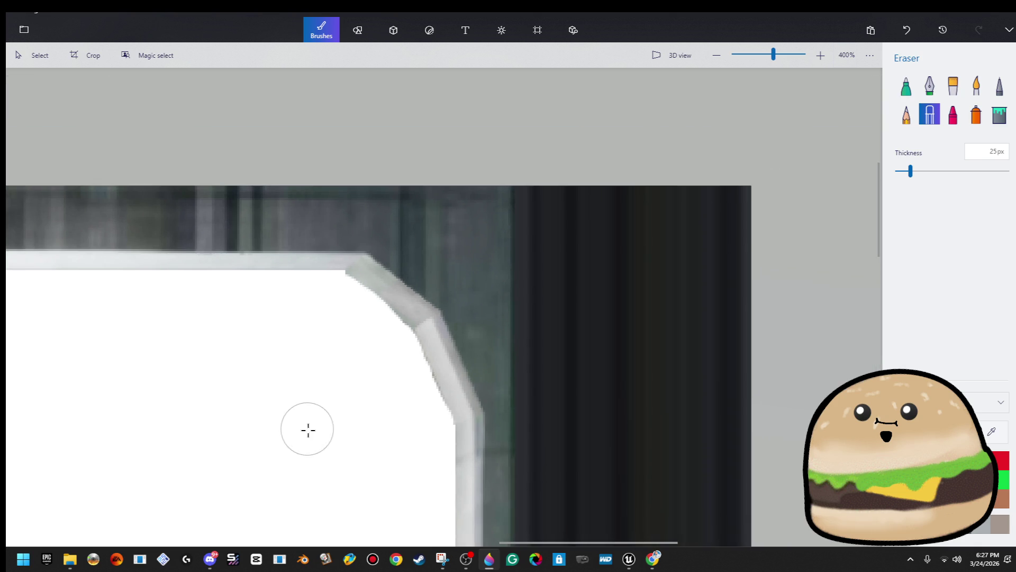
{"action": "scroll", "coordinate": [692, 352], "scroll_direction": "up", "scroll_amount": 2}
{"action": "scroll", "coordinate": [665, 363], "scroll_direction": "left", "scroll_amount": 5}
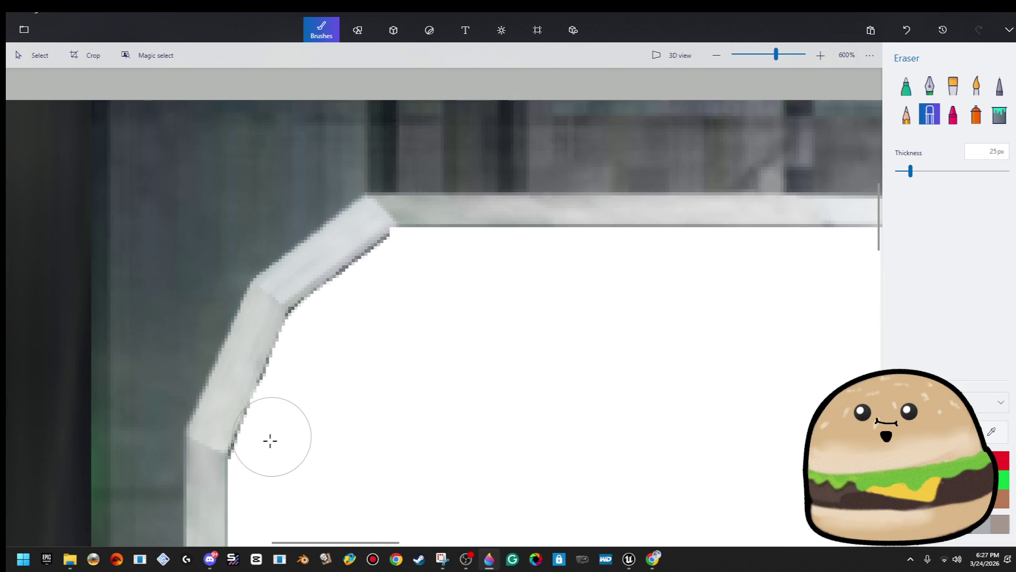
{"action": "mouse_move", "coordinate": [266, 457]}
{"action": "left_mouse_down"}
{"action": "mouse_move", "coordinate": [312, 346]}
{"action": "mouse_move", "coordinate": [411, 264]}
{"action": "left_mouse_up"}
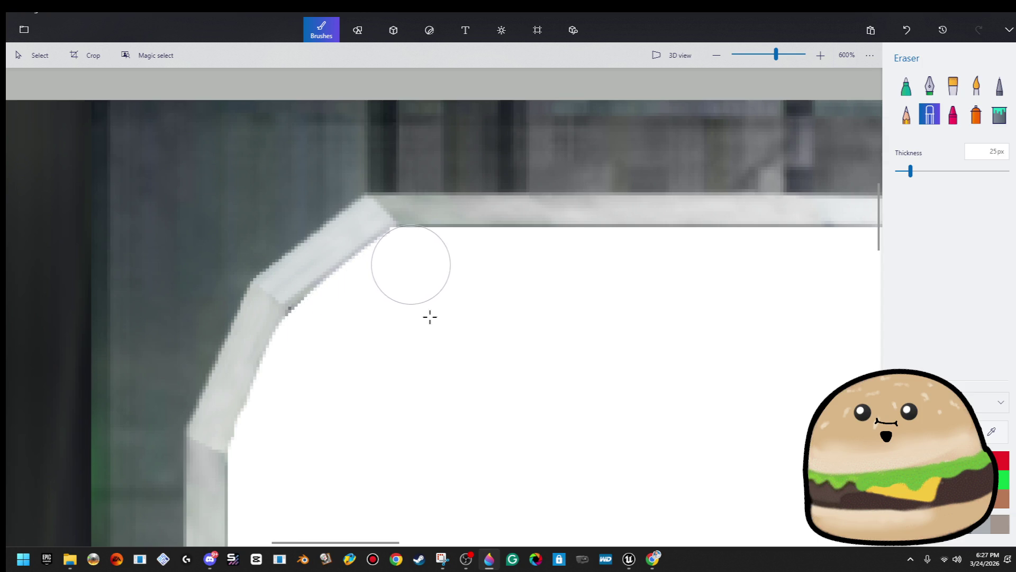
- Erase the remaining black in the bottom-left and bottom-right corners
{"action": "scroll", "coordinate": [425, 291], "scroll_direction": "down", "scroll_amount": 2, "text": "ctrl"}
{"action": "scroll", "coordinate": [469, 111], "scroll_direction": "down", "scroll_amount": 5}
{"action": "scroll", "coordinate": [397, 221], "scroll_direction": "down", "scroll_amount": 5}
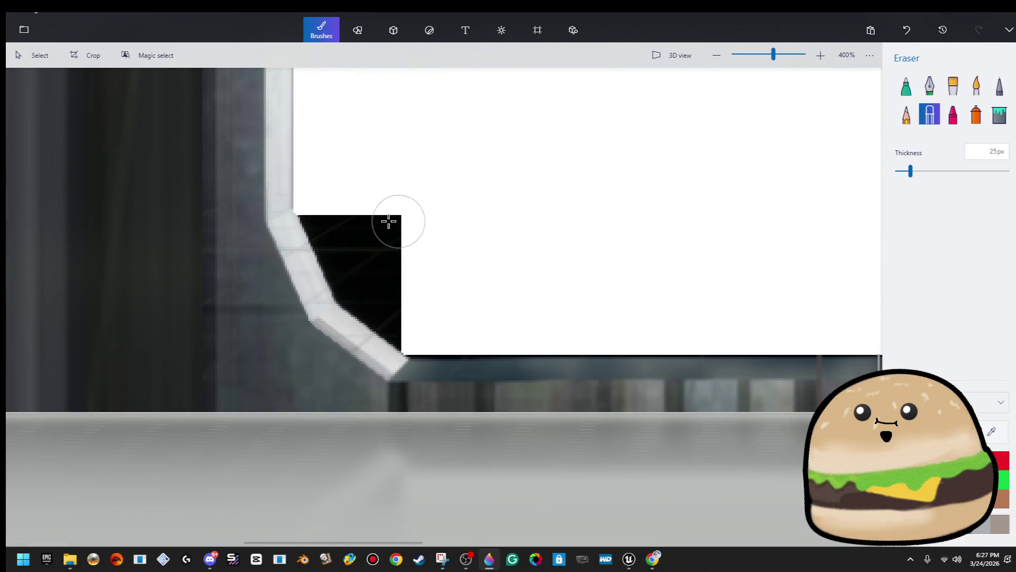
{"action": "scroll", "coordinate": [321, 213], "scroll_direction": "up", "scroll_amount": 2, "text": "ctrl"}
{"action": "mouse_move", "coordinate": [321, 214]}
{"action": "left_mouse_down"}
{"action": "mouse_move", "coordinate": [363, 305]}
{"action": "mouse_move", "coordinate": [468, 390]}
{"action": "mouse_move", "coordinate": [389, 329]}
{"action": "mouse_move", "coordinate": [411, 343]}
{"action": "mouse_move", "coordinate": [386, 229]}
{"action": "mouse_move", "coordinate": [503, 281]}
{"action": "mouse_move", "coordinate": [495, 408]}
{"action": "mouse_move", "coordinate": [479, 395]}
{"action": "mouse_move", "coordinate": [773, 397]}
{"action": "left_mouse_up"}
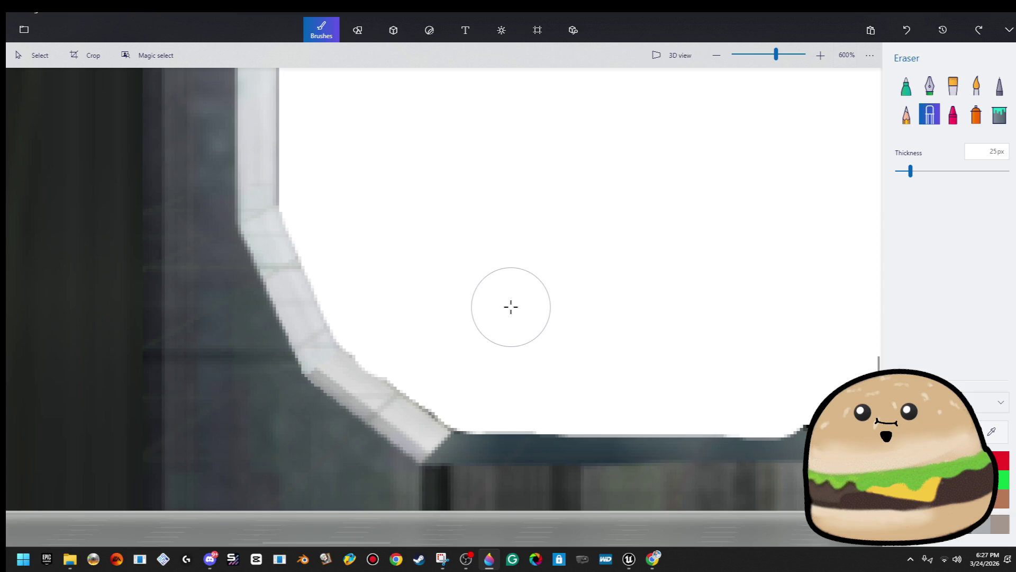
{"action": "key", "text": "ctrl+z"}
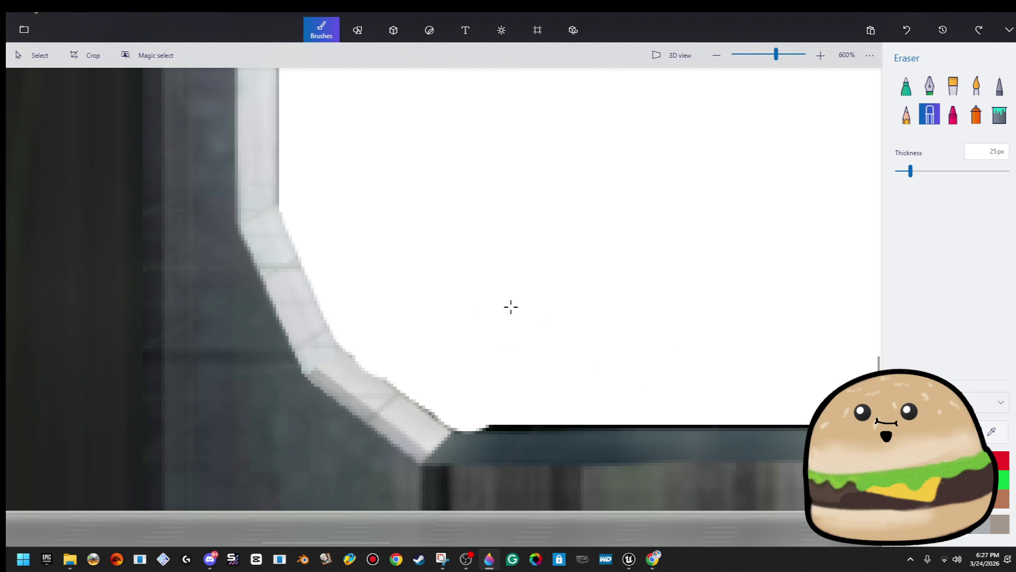
{"action": "scroll", "coordinate": [511, 307], "scroll_direction": "down", "scroll_amount": 2}
{"action": "scroll", "coordinate": [741, 316], "scroll_direction": "right", "scroll_amount": 5}
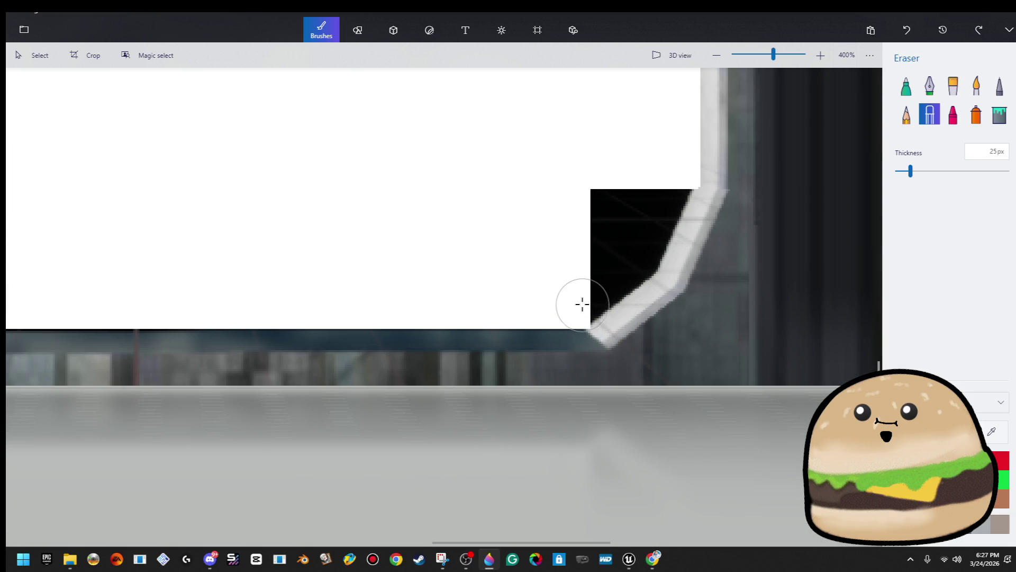
{"action": "scroll", "coordinate": [582, 304], "scroll_direction": "up", "scroll_amount": 2}
{"action": "mouse_move", "coordinate": [580, 305]}
{"action": "left_mouse_down"}
{"action": "mouse_move", "coordinate": [657, 238]}
{"action": "mouse_move", "coordinate": [604, 277]}
{"action": "left_mouse_up"}
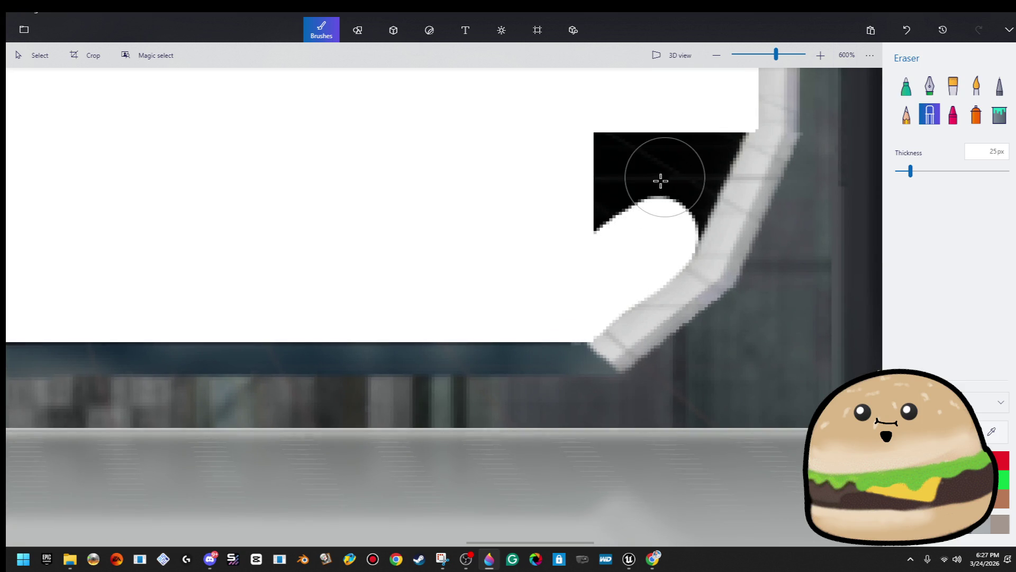
{"action": "scroll", "coordinate": [665, 175], "scroll_direction": "up", "scroll_amount": 2}
{"action": "scroll", "coordinate": [665, 175], "scroll_direction": "right", "scroll_amount": 3}
{"action": "mouse_move", "coordinate": [579, 226]}
{"action": "left_mouse_down"}
{"action": "mouse_move", "coordinate": [535, 318]}
{"action": "mouse_move", "coordinate": [511, 232]}
{"action": "mouse_move", "coordinate": [475, 308]}
{"action": "mouse_move", "coordinate": [496, 324]}
{"action": "left_mouse_up"}
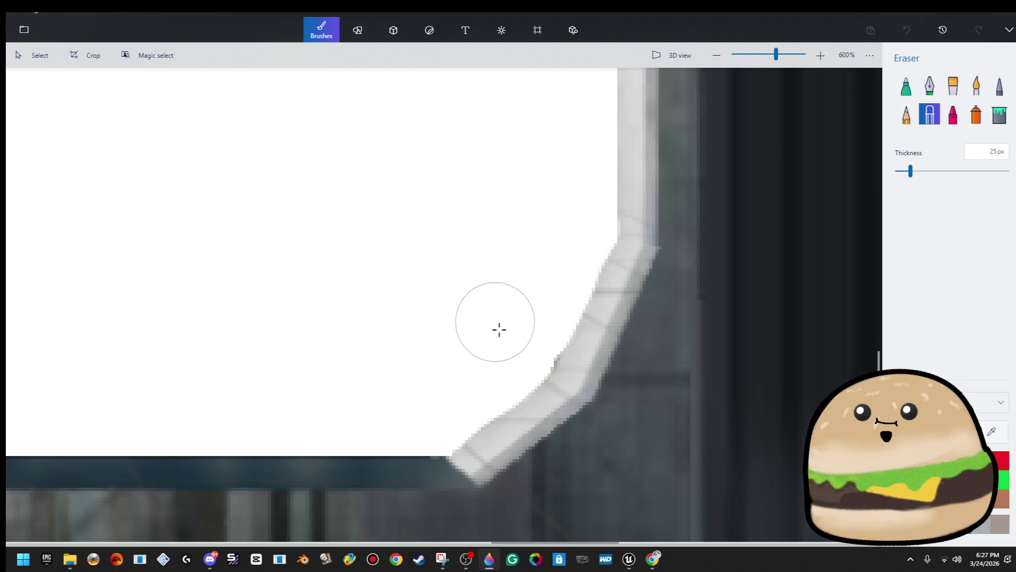
{"action": "scroll", "coordinate": [647, 313], "scroll_direction": "down", "scroll_amount": 6}
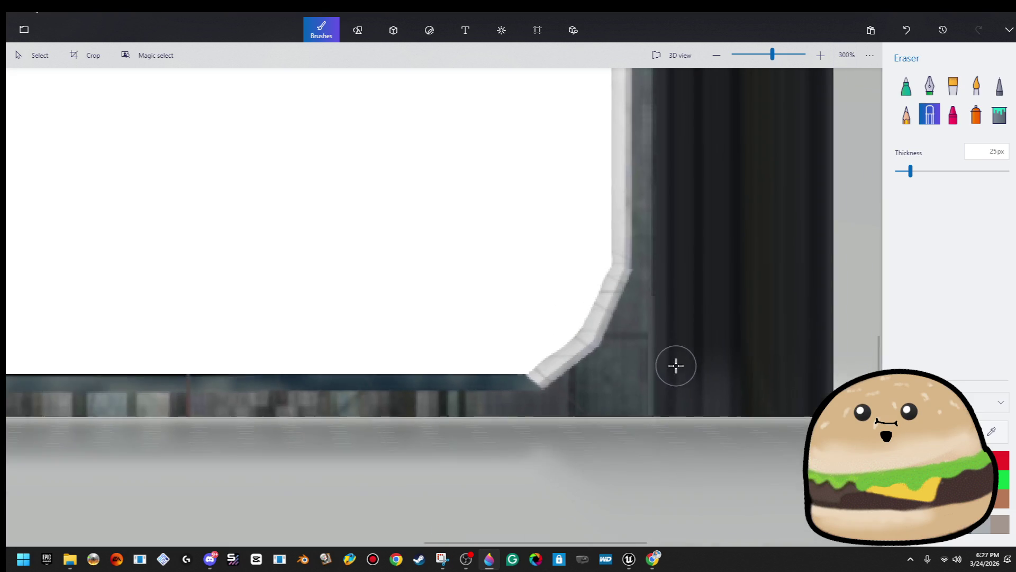
{"action": "scroll", "coordinate": [671, 405], "scroll_direction": "down", "scroll_amount": 2}
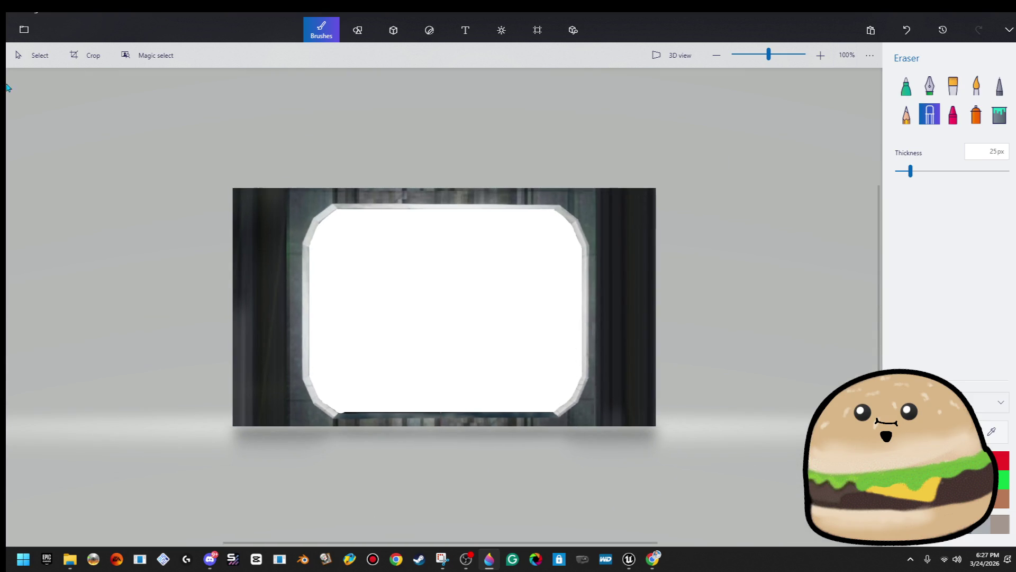
{"action": "mouse_move", "coordinate": [222, 349]}
{"action": "left_mouse_down"}
{"action": "mouse_move", "coordinate": [710, 476]}
{"action": "mouse_move", "coordinate": [718, 493]}
{"action": "left_mouse_up"}
- Nudge the selected bottom strip up and trim its height by a few pixels
{"action": "key", "text": "Up"}
{"action": "key", "text": "Up"}
{"action": "key", "text": "Up"}
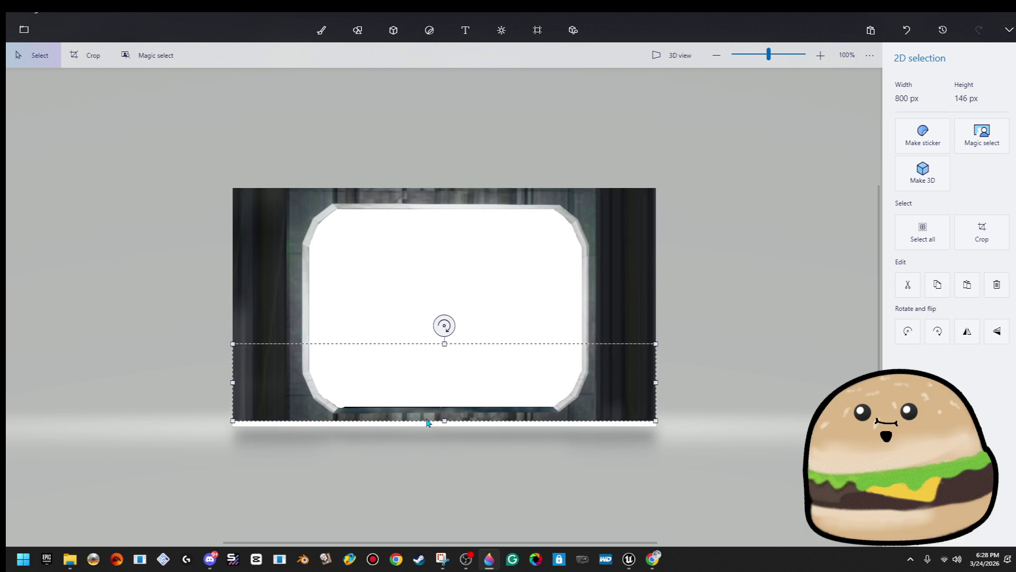
{"action": "left_click_drag", "start_coordinate": [440, 419], "coordinate": [440, 431]}
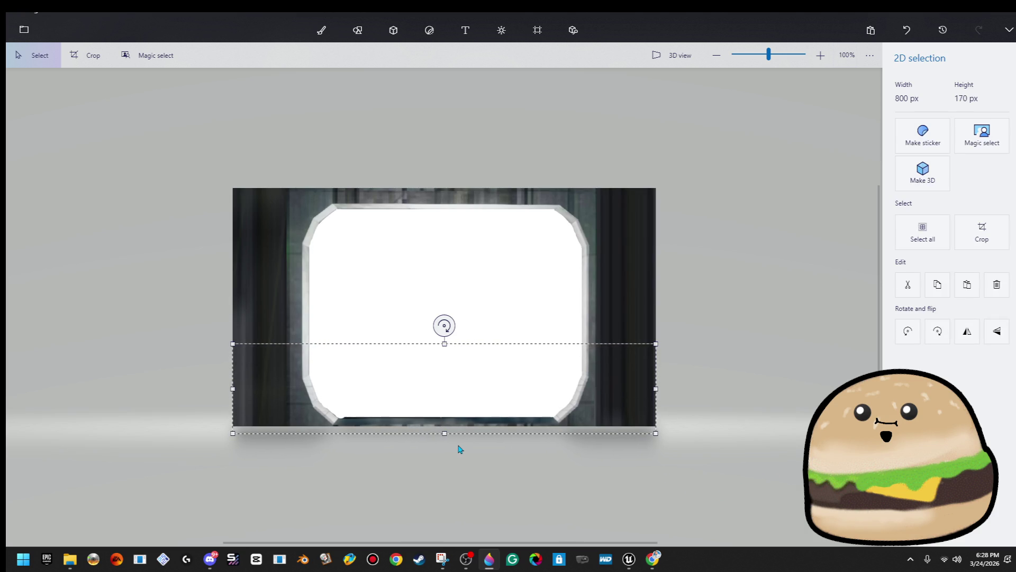
{"action": "key", "text": "shift+Up"}
{"action": "key", "text": "shift+Up"}
{"action": "key", "text": "shift+Up"}
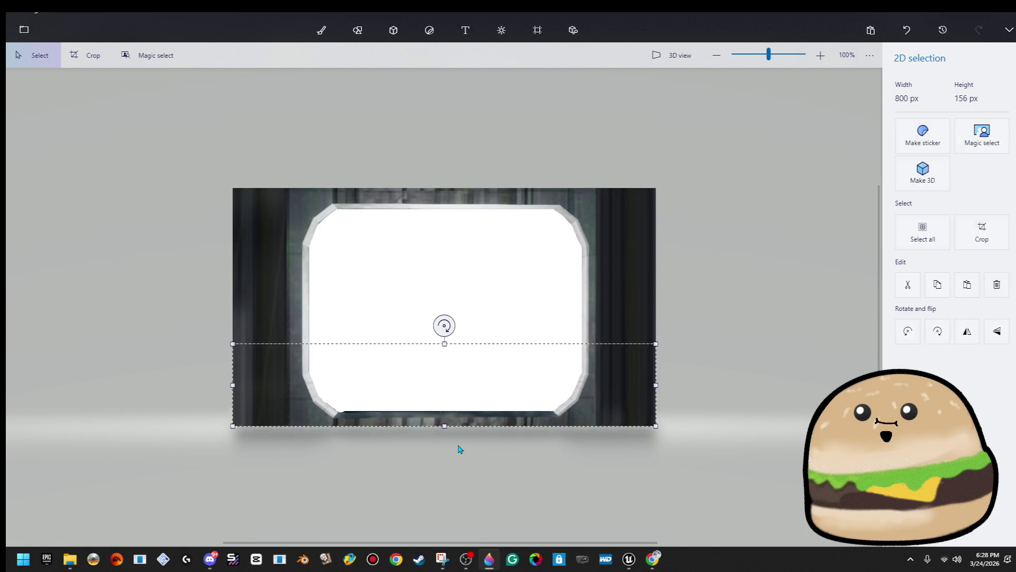
{"action": "key", "text": "shift+Up"}
{"action": "key", "text": "shift+Up"}
{"action": "key", "text": "shift+Up"}
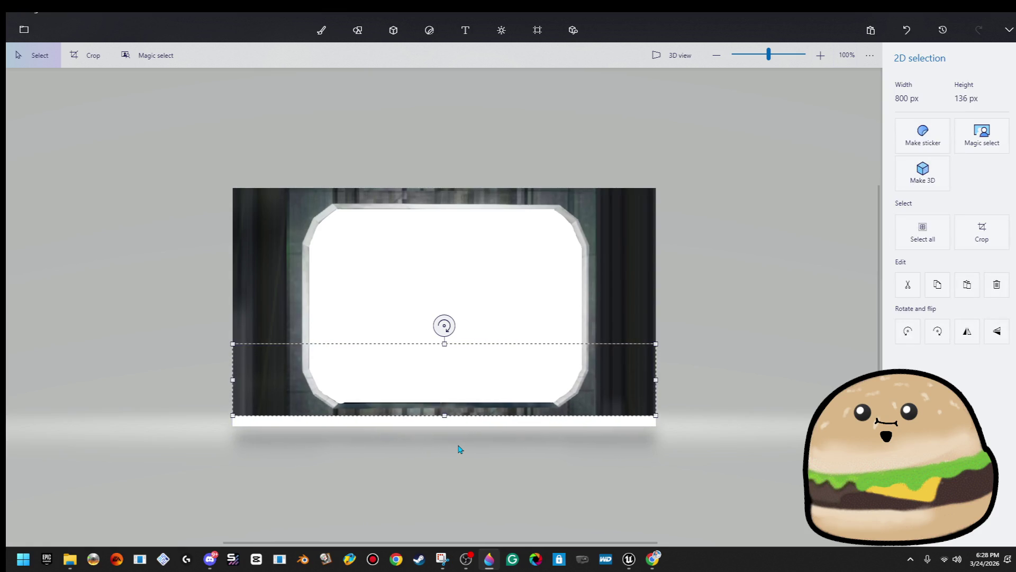
{"action": "key", "text": "b"}
- Reselect the bottom band and adjust its lower edge so the image fills the canvas
{"action": "mouse_move", "coordinate": [214, 424]}
{"action": "left_mouse_down"}
{"action": "mouse_move", "coordinate": [717, 415]}
{"action": "mouse_move", "coordinate": [711, 408]}
{"action": "left_mouse_up"}
{"action": "left_click_drag", "start_coordinate": [445, 424], "coordinate": [444, 441]}
{"action": "left_click_drag", "start_coordinate": [683, 473], "coordinate": [196, 313]}
{"action": "left_click_drag", "start_coordinate": [446, 426], "coordinate": [447, 434]}
{"action": "key", "text": "b"}
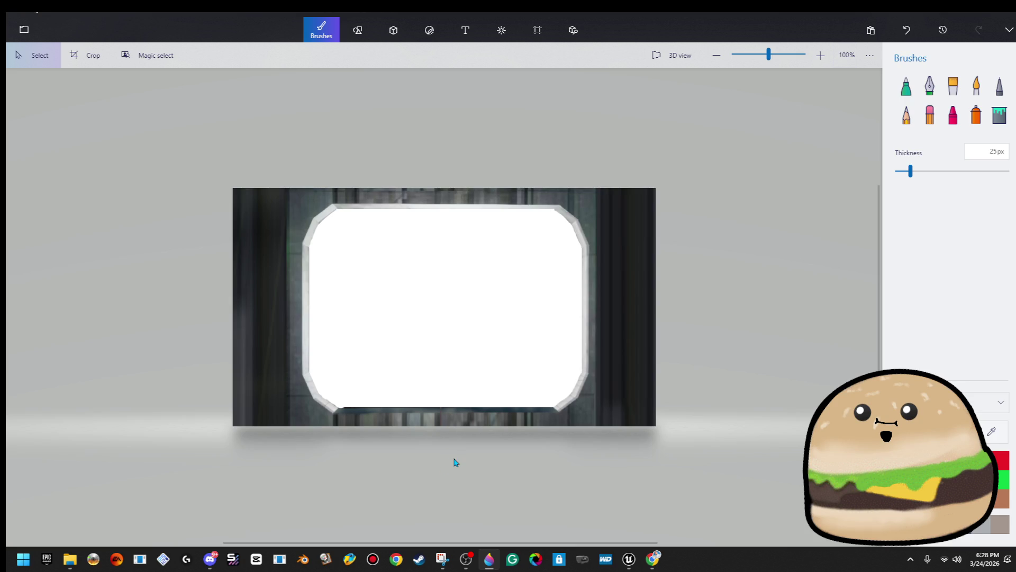
- Save the image to the Desktop as a PNG named 'camera fuzzy Overlay'
{"action": "left_click", "coordinate": [23, 30]}
{"action": "left_click", "coordinate": [89, 177]}
{"action": "key", "text": "Escape"}
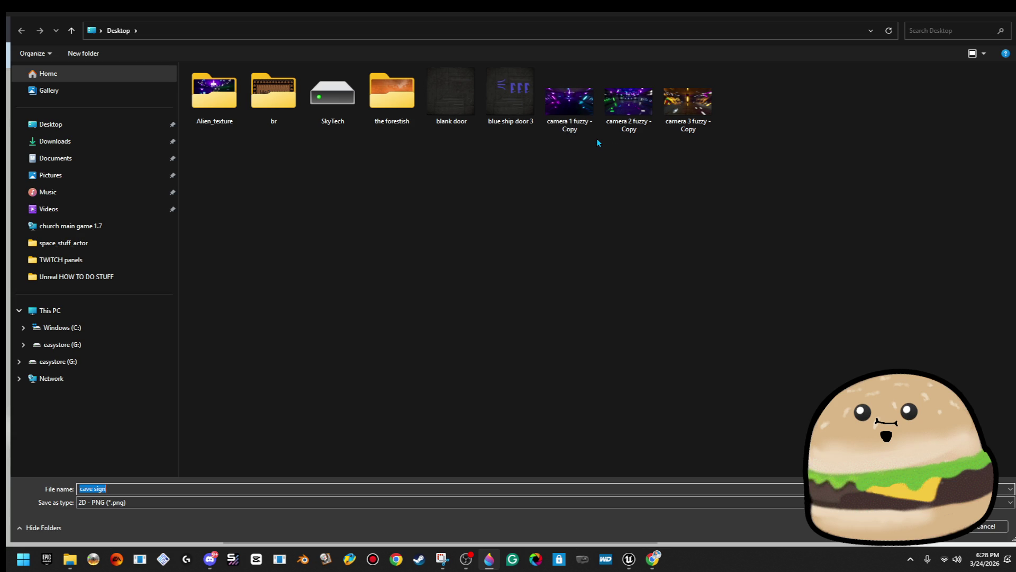
{"action": "type", "text": "camera_"}
{"action": "key", "text": "BackSpace"}
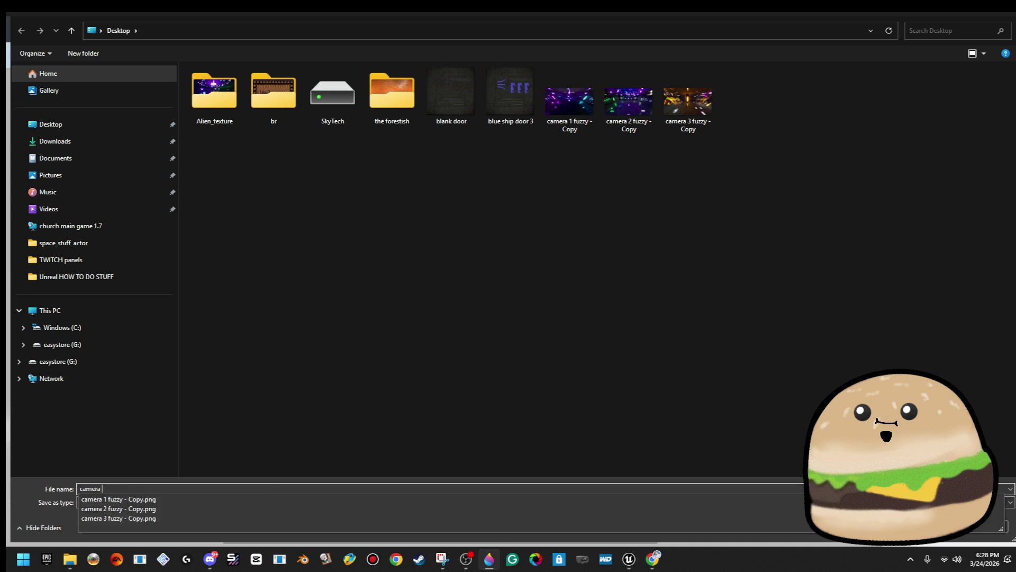
{"action": "type", "text": "fuzzy Overlay"}
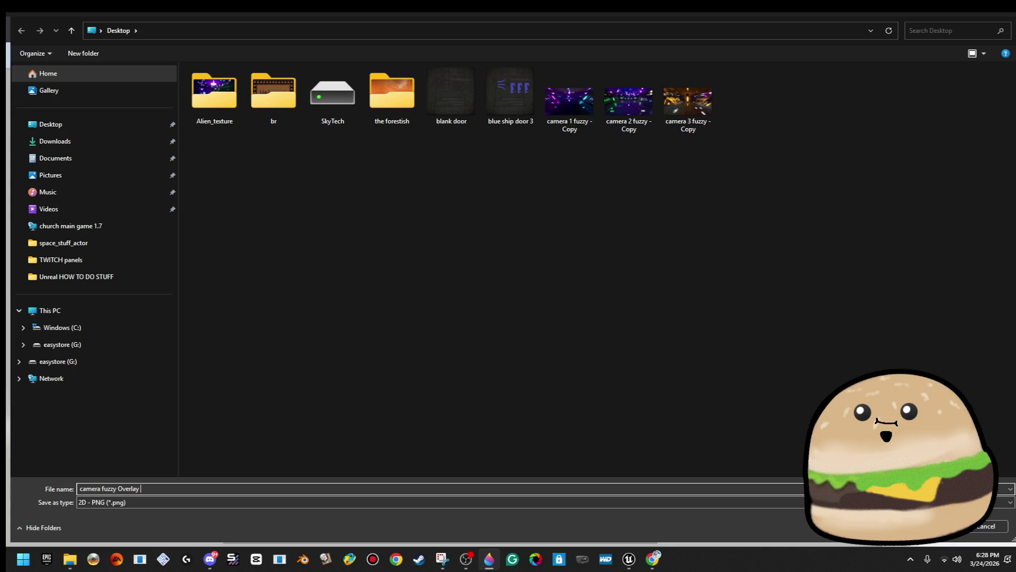
{"action": "key", "text": "Return"}
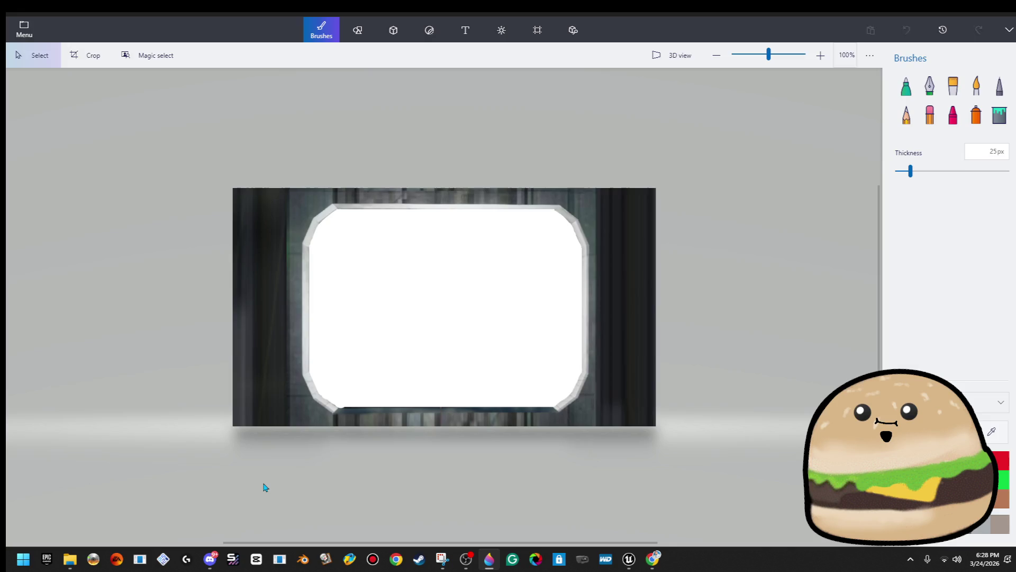
{"action": "left_click", "coordinate": [956, 17]}
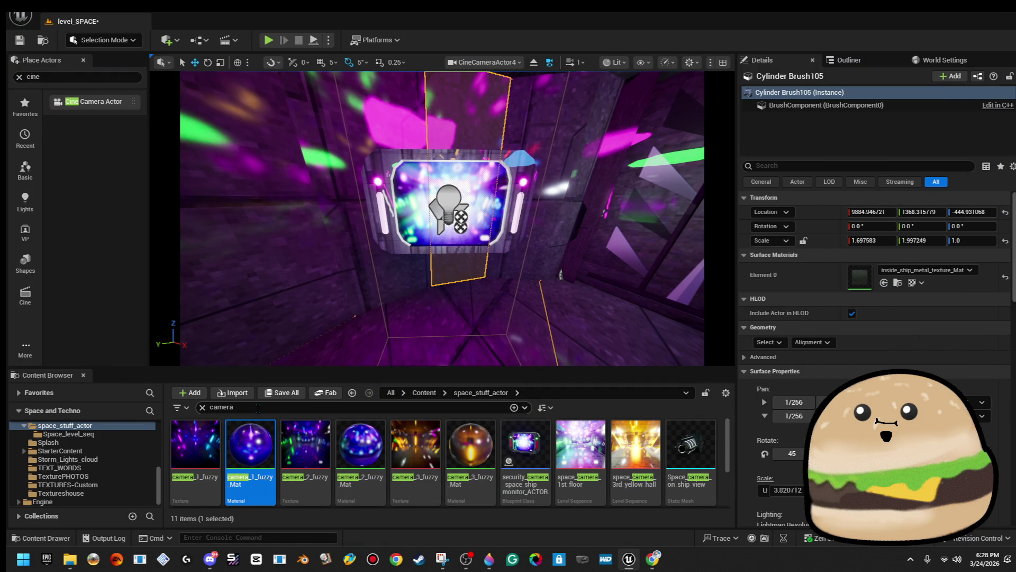
- Import camera fuzzy Overlay from the Desktop into space_stuff_actor, then bring Paint 3D back
{"action": "left_click", "coordinate": [239, 395]}
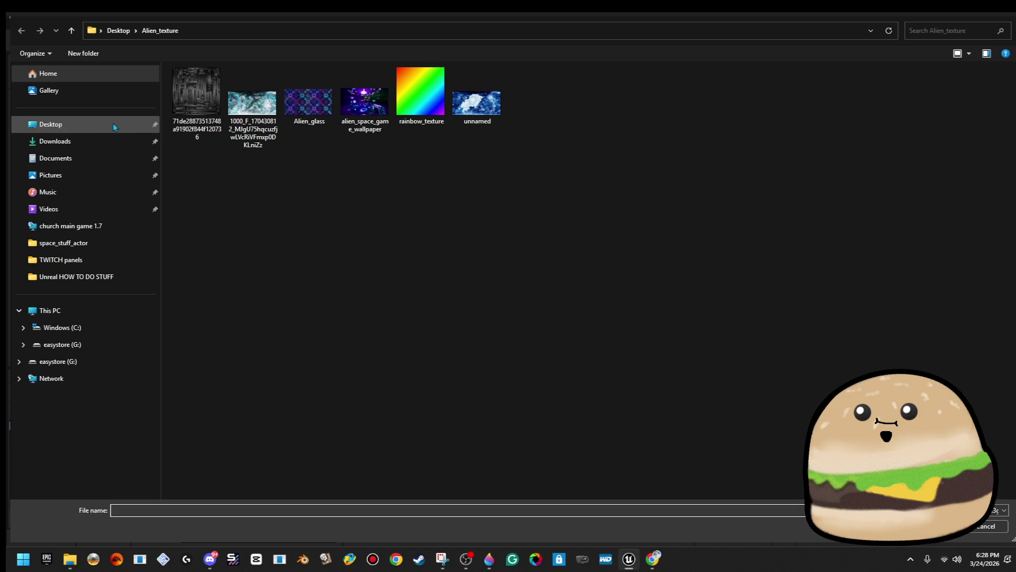
{"action": "left_click", "coordinate": [115, 124]}
{"action": "left_click", "coordinate": [718, 108]}
{"action": "double_click", "coordinate": [717, 108]}
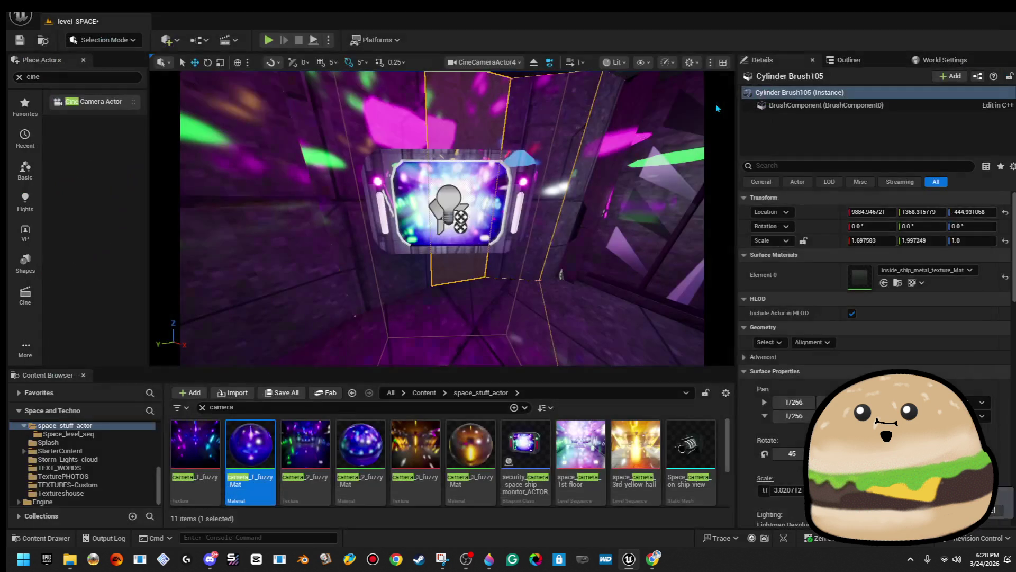
{"action": "left_click", "coordinate": [489, 559]}
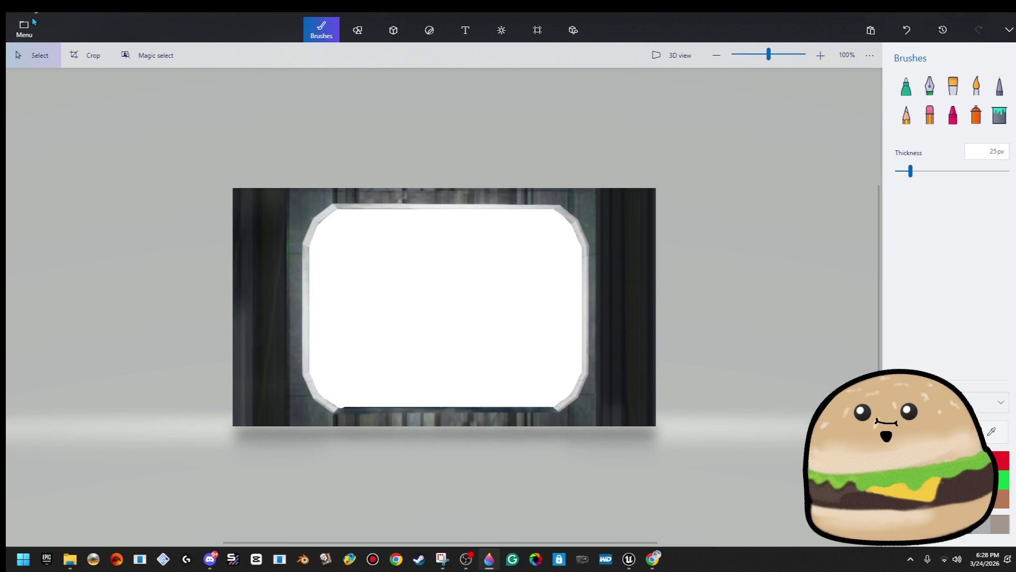
{"action": "left_click", "coordinate": [27, 27]}
{"action": "left_click", "coordinate": [71, 27]}
- Place a red 3D cube on the canvas
{"action": "left_click", "coordinate": [359, 30]}
{"action": "left_click", "coordinate": [394, 30]}
{"action": "left_click", "coordinate": [458, 136]}
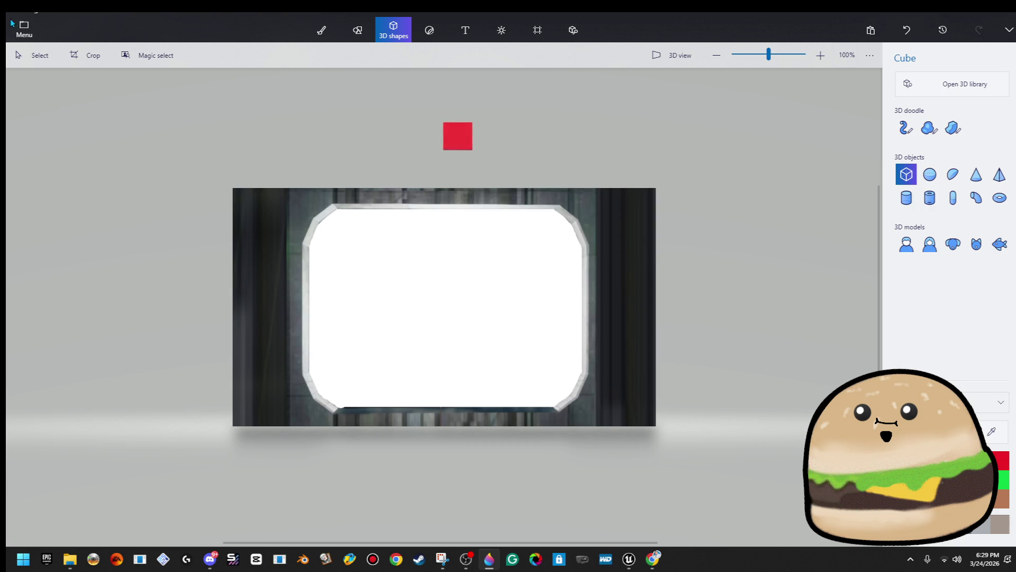
- Save the canvas as a transparent PNG replacing camera fuzzy Overlay, then return to Unreal
{"action": "left_click", "coordinate": [24, 27]}
{"action": "left_click", "coordinate": [90, 161]}
{"action": "left_click", "coordinate": [229, 98]}
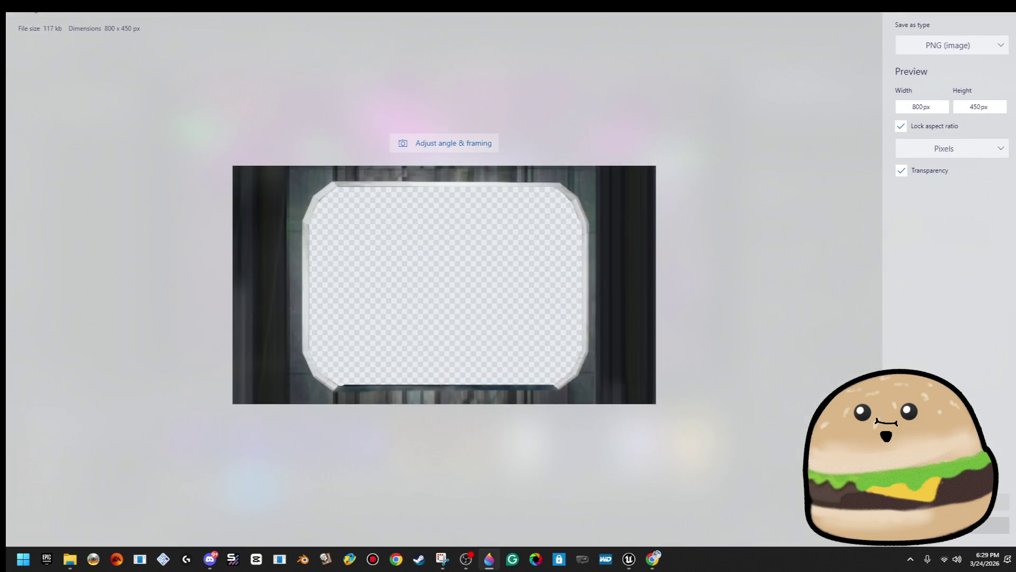
{"action": "left_click", "coordinate": [947, 502]}
{"action": "double_click", "coordinate": [748, 100]}
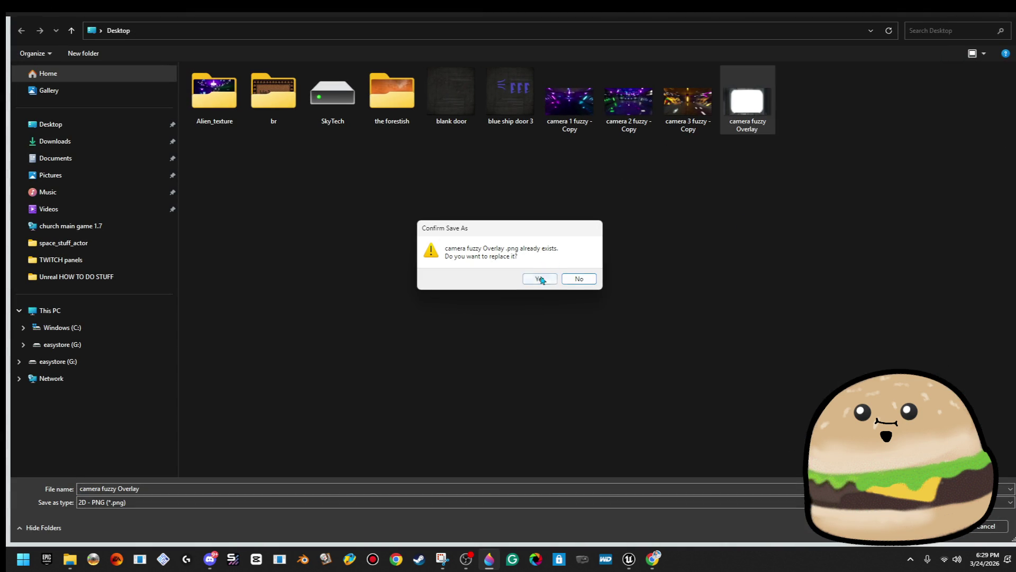
{"action": "left_click", "coordinate": [540, 279]}
{"action": "key", "text": "alt+Tab"}
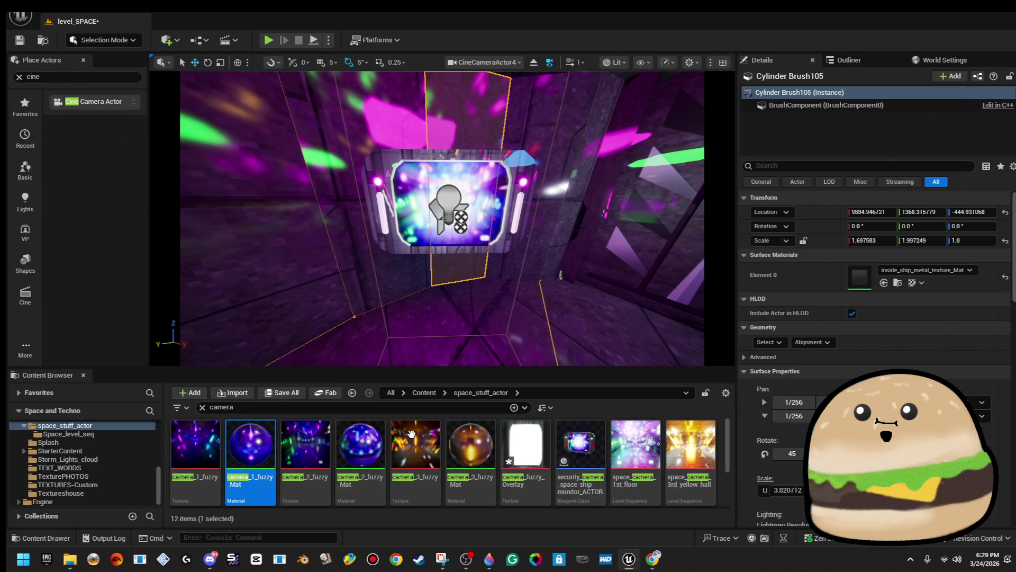
- Filter the assets by 'seq' and open the seq_cam_2nd_floor_space level sequence
{"action": "left_click", "coordinate": [528, 449]}
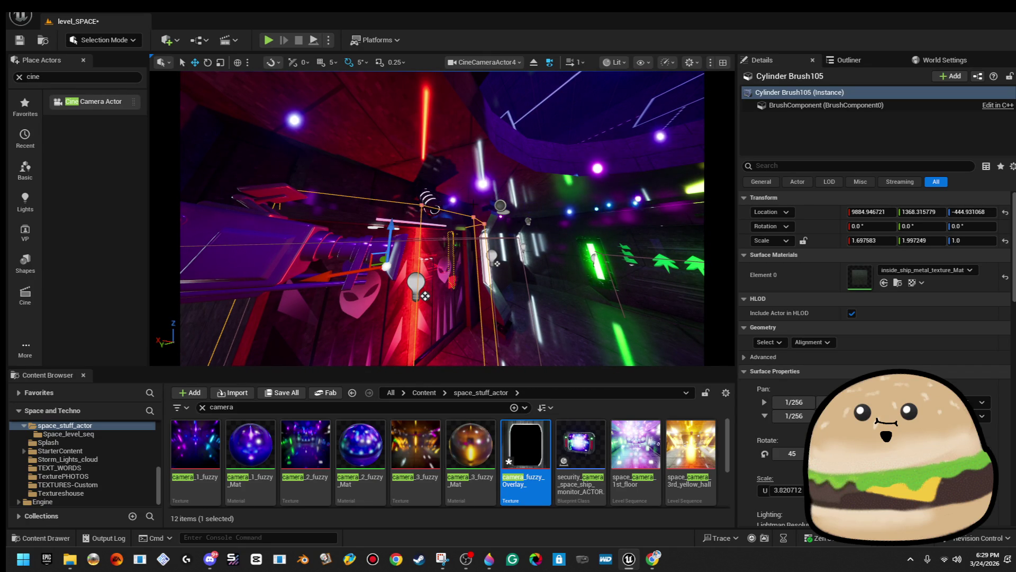
{"action": "left_click", "coordinate": [334, 404]}
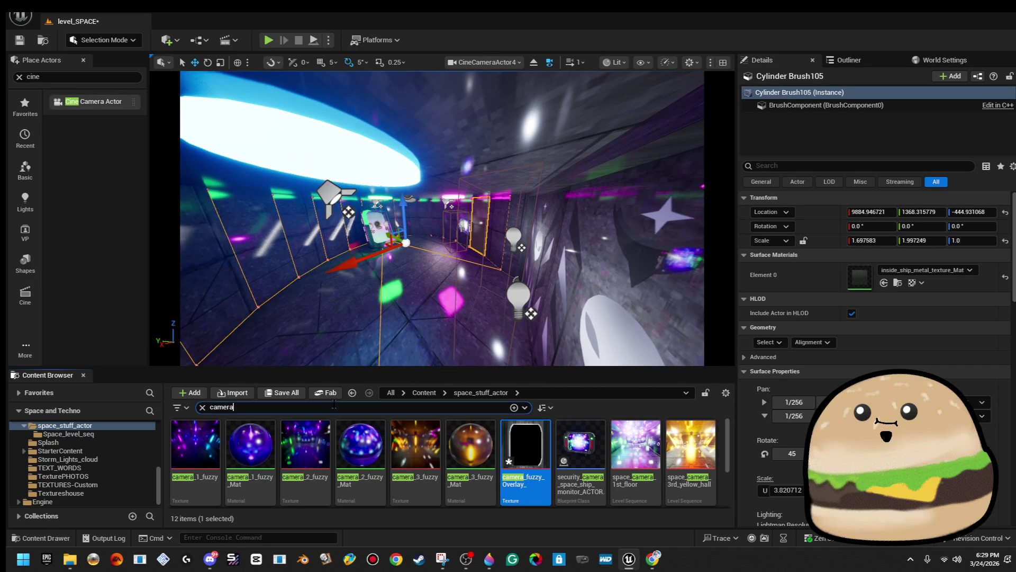
{"action": "type", "text": "se"}
{"action": "key", "text": "ctrl+a"}
{"action": "type", "text": "seq"}
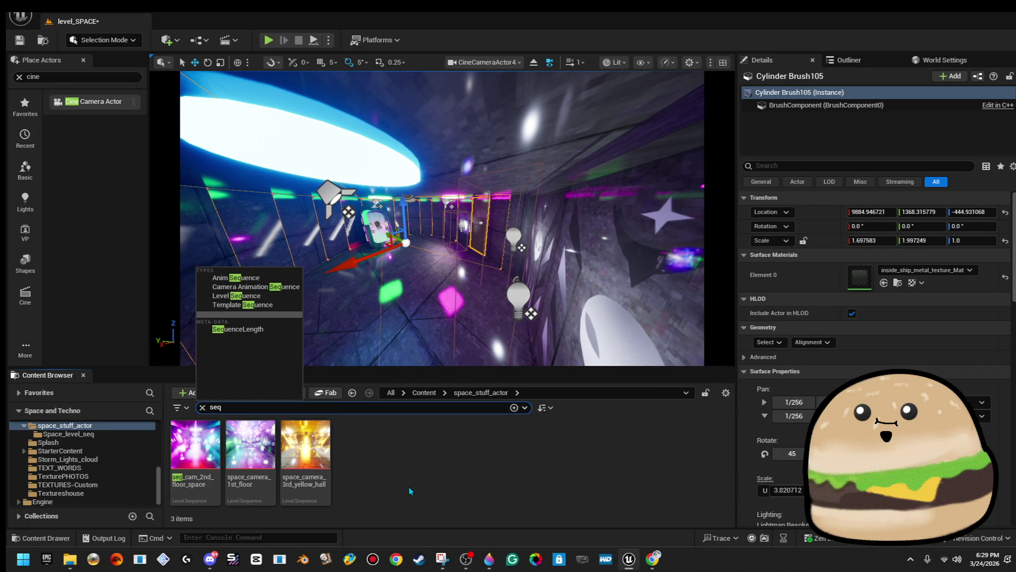
{"action": "double_click", "coordinate": [195, 450]}
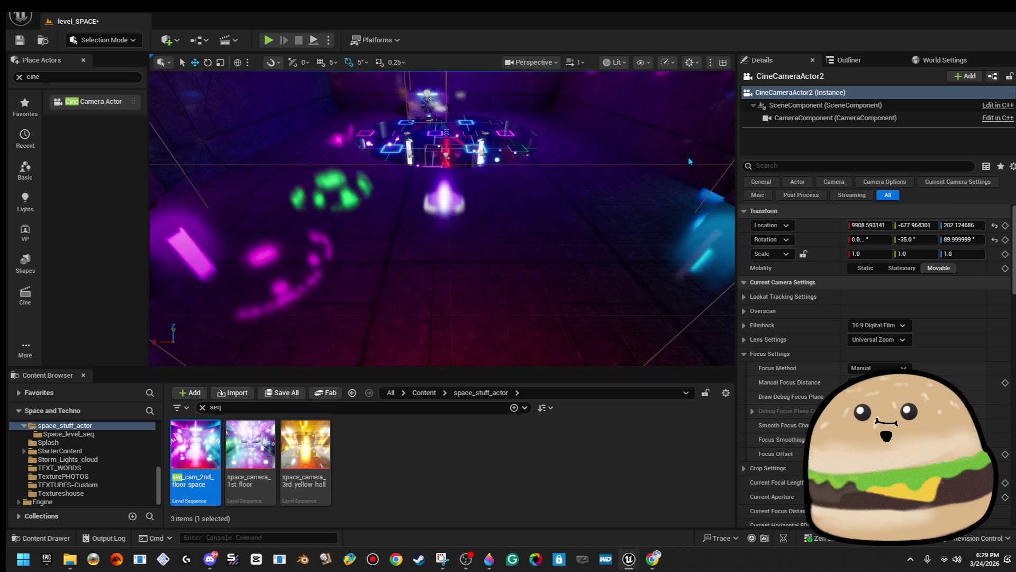
- Place a Plane near CineCameraActor2 and scale it up to about 2.63
{"action": "key", "text": "f"}
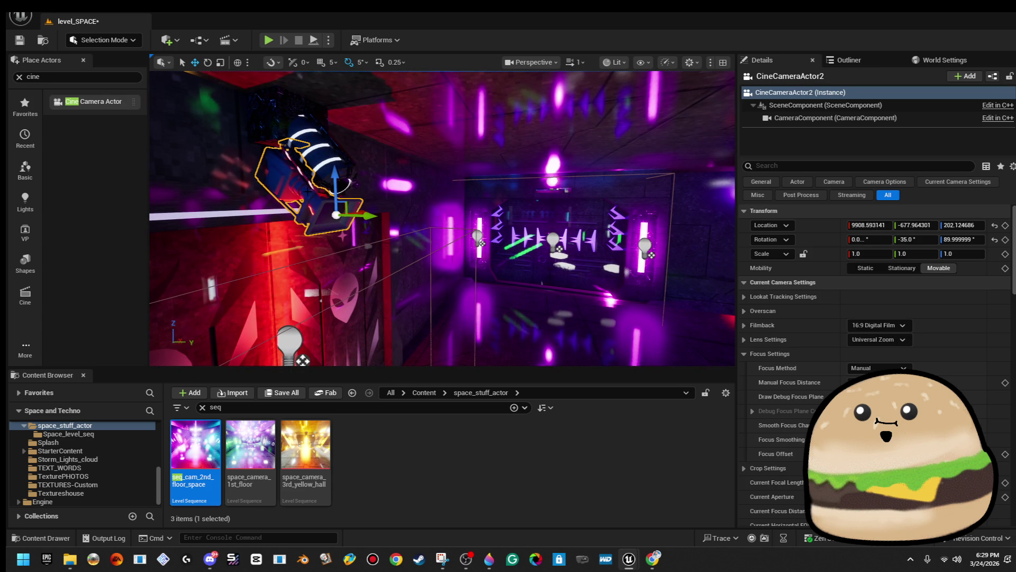
{"action": "left_click_drag", "start_coordinate": [80, 77], "coordinate": [8, 77]}
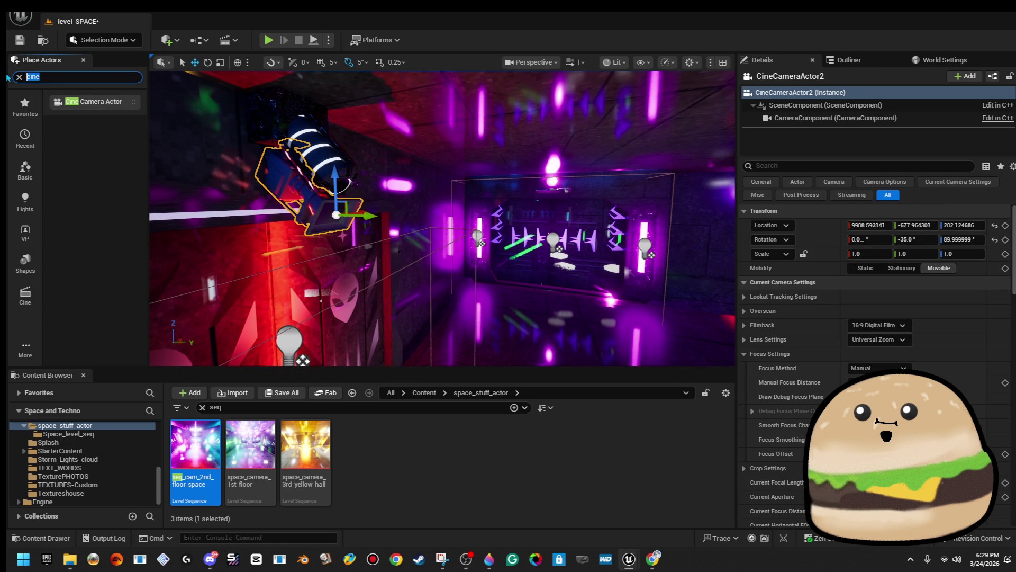
{"action": "type", "text": "plane"}
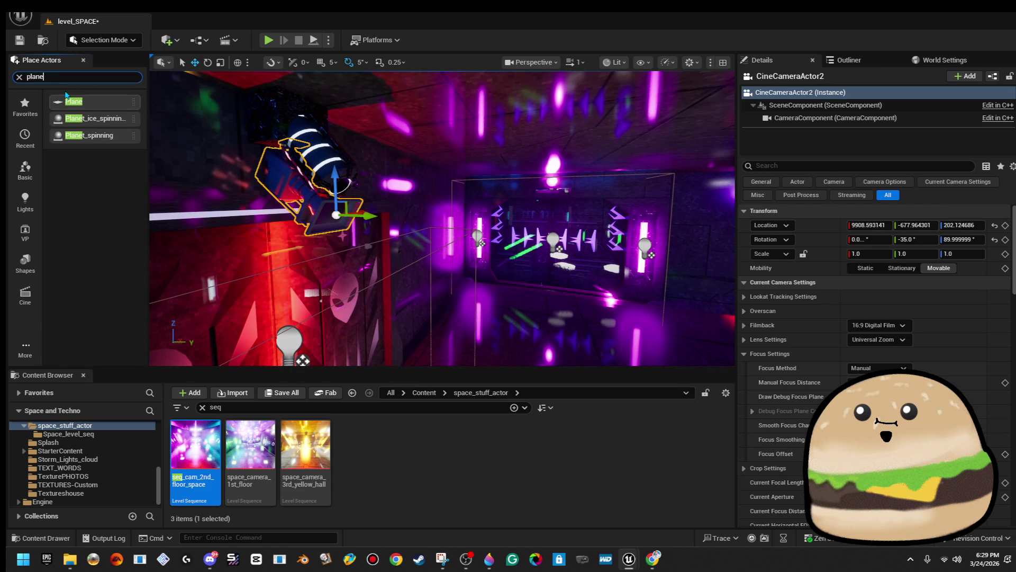
{"action": "mouse_move", "coordinate": [472, 345]}
{"action": "left_mouse_down"}
{"action": "mouse_move", "coordinate": [455, 329]}
{"action": "mouse_move", "coordinate": [458, 228]}
{"action": "left_mouse_up"}
{"action": "key", "text": "r"}
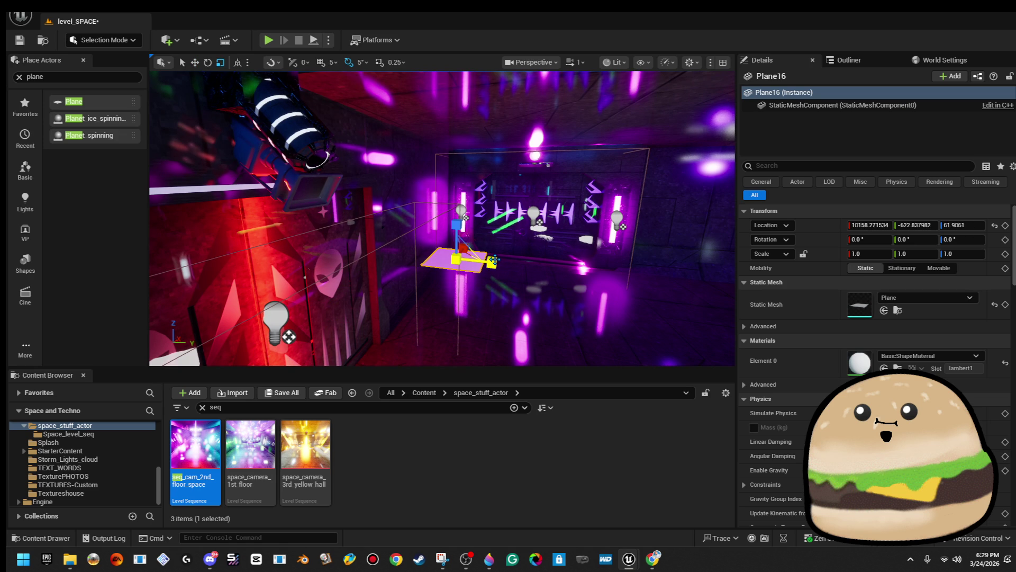
{"action": "left_click_drag", "start_coordinate": [493, 261], "coordinate": [325, 417]}
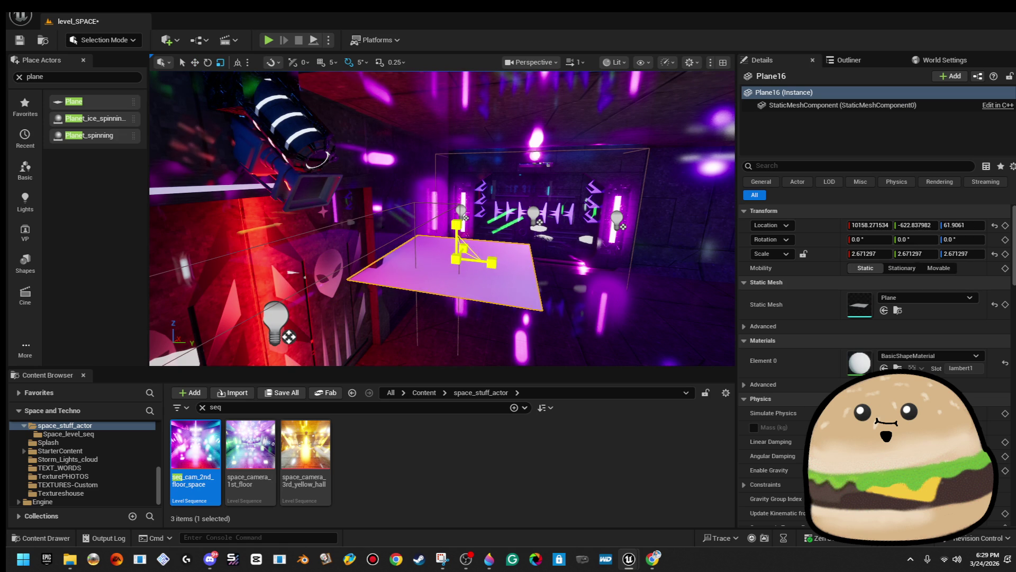
- Make camera_fuzzy_Overlay_Mat from the overlay texture, apply it to the plane, then delete it
{"action": "left_click", "coordinate": [309, 406]}
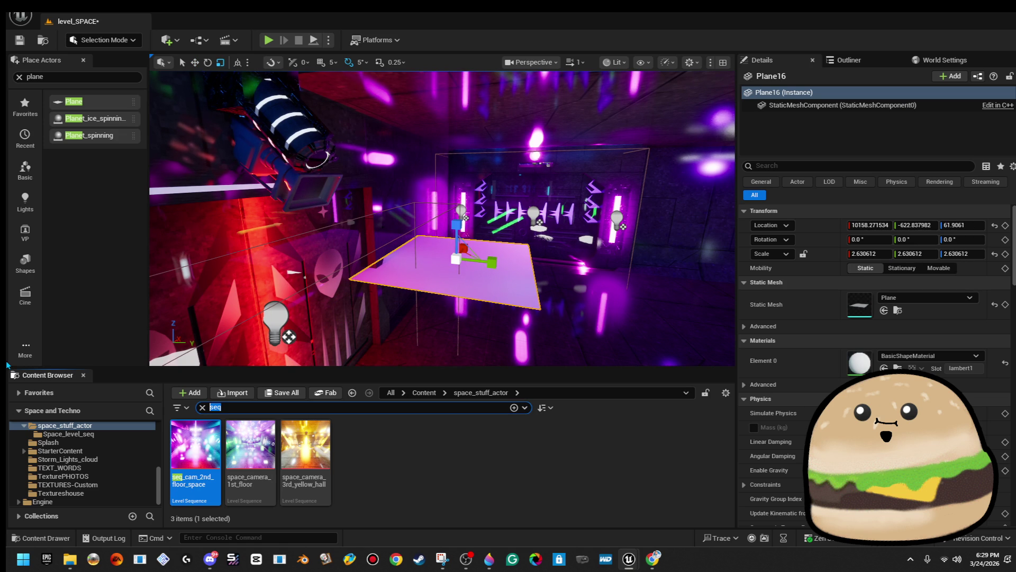
{"action": "type", "text": "overla"}
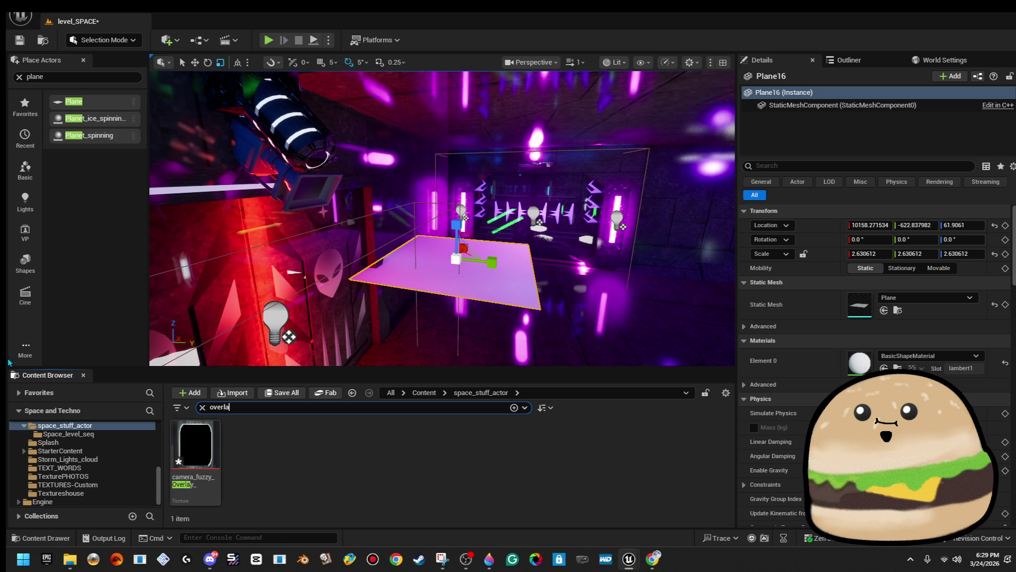
{"action": "left_click_drag", "start_coordinate": [196, 450], "coordinate": [474, 281]}
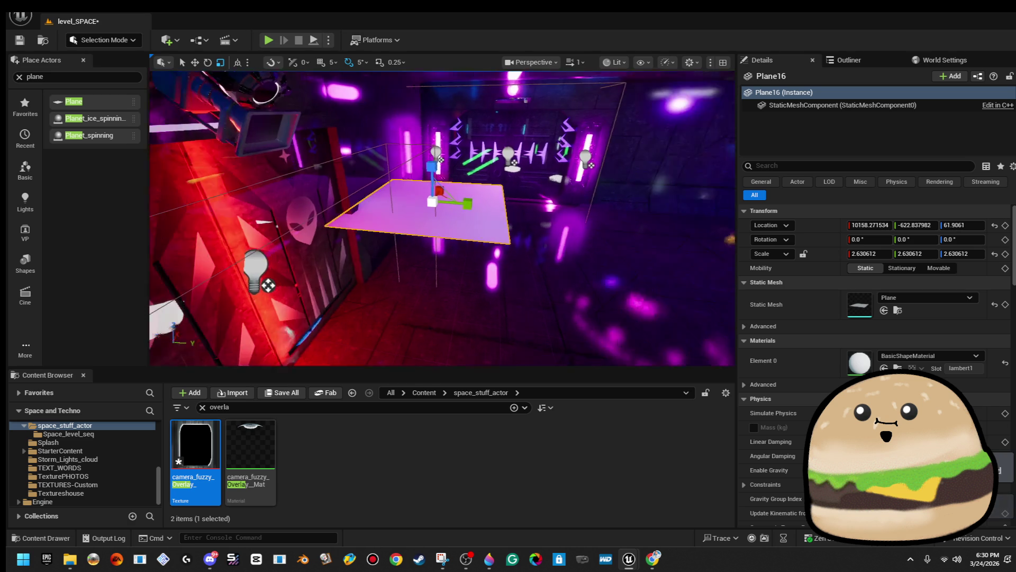
{"action": "left_click_drag", "start_coordinate": [251, 445], "coordinate": [446, 209]}
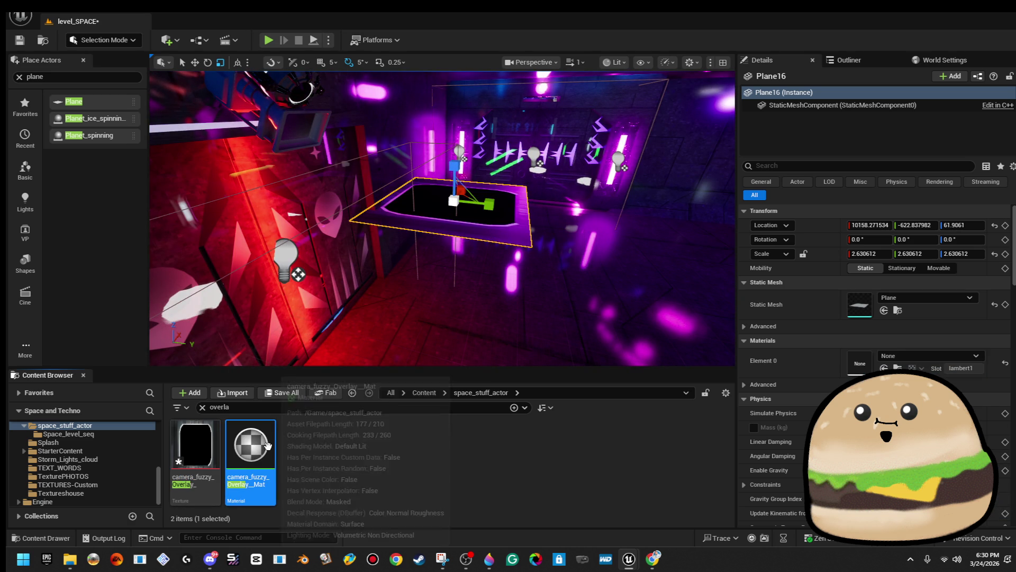
{"action": "key", "text": "Delete"}
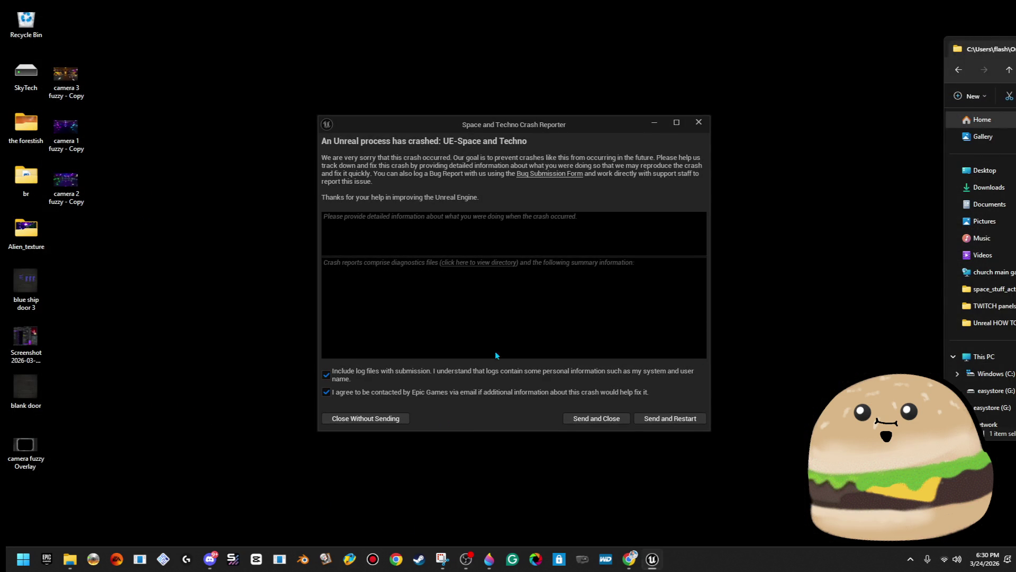
- Send the crash report, restart, restore level_SPACE from autosave and dismiss the revision-control warning
{"action": "left_click", "coordinate": [689, 420]}
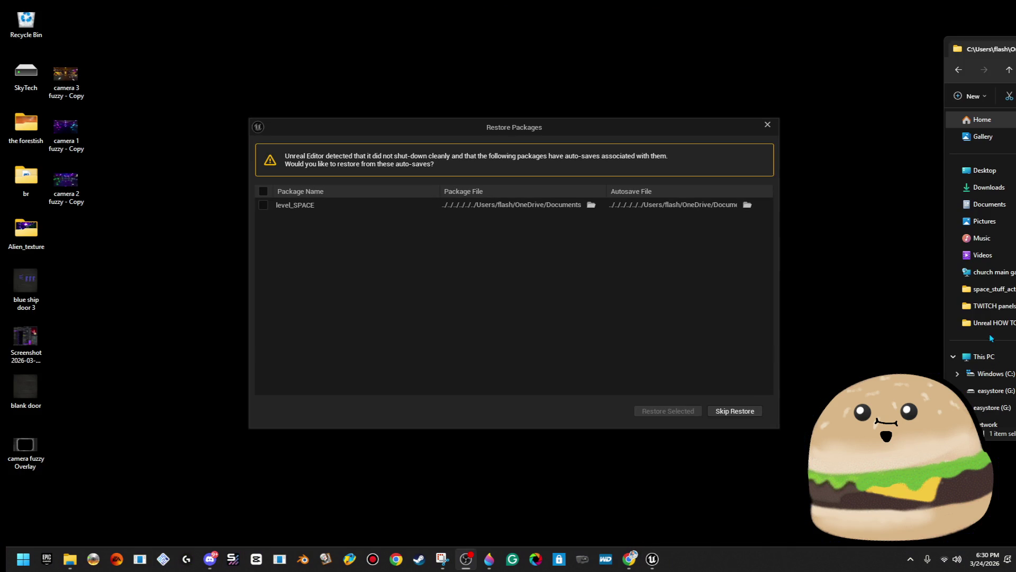
{"action": "left_click", "coordinate": [264, 205]}
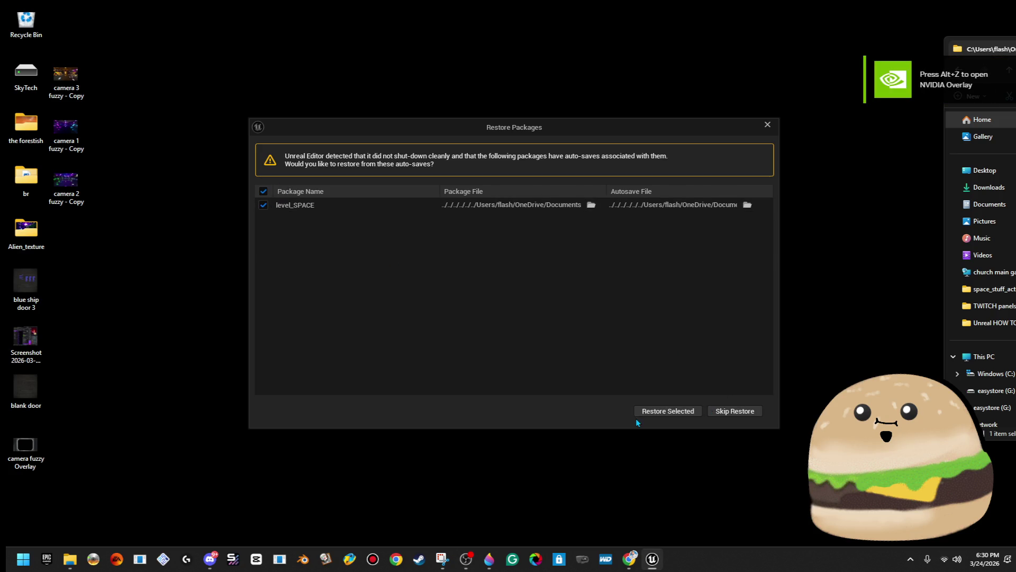
{"action": "left_click", "coordinate": [659, 415]}
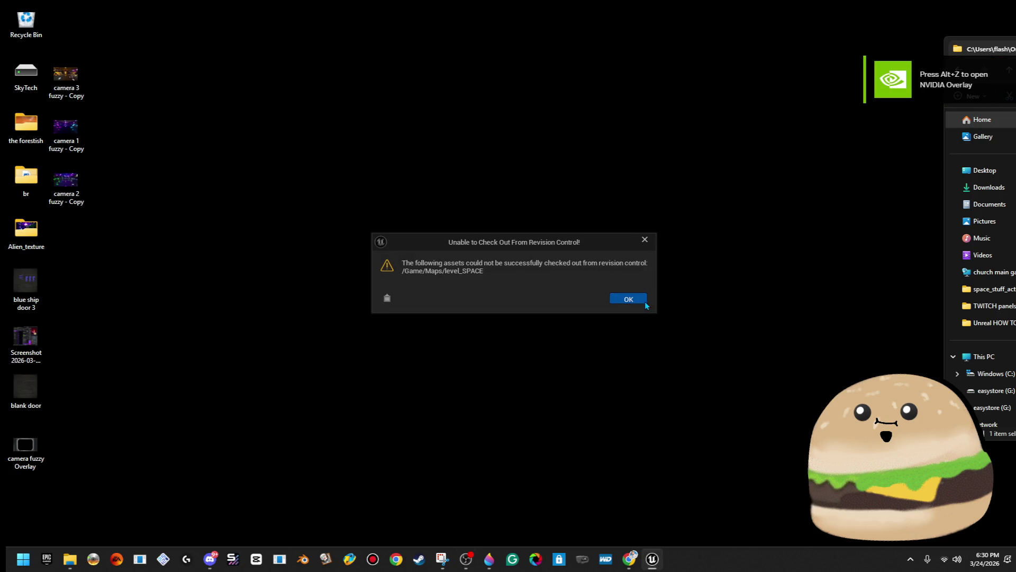
{"action": "left_click", "coordinate": [635, 298]}
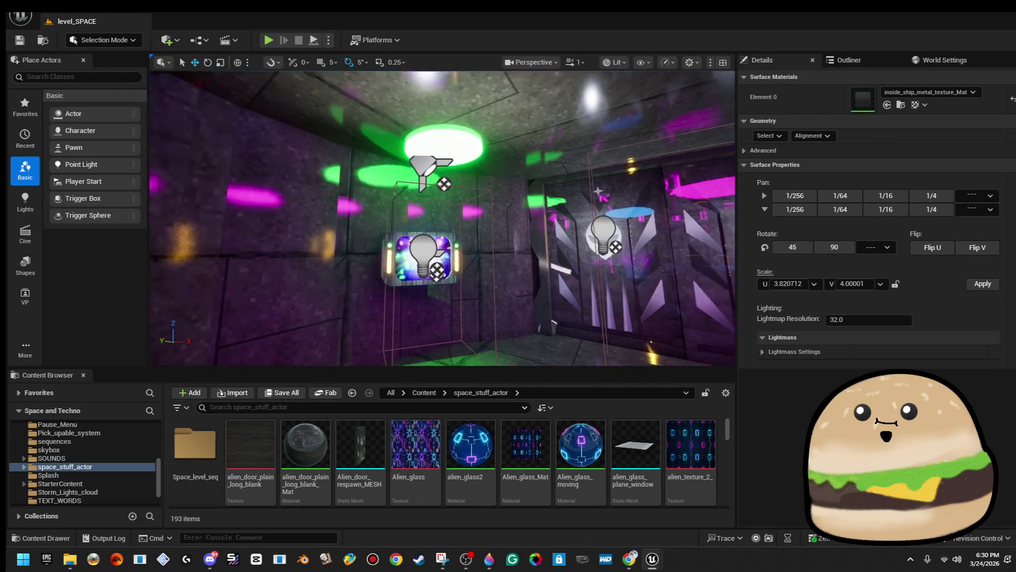
- Import the camera fuzzy Overlay image and create camera_fuzzy_Overlay_Mat from the new texture
{"action": "left_click", "coordinate": [233, 392]}
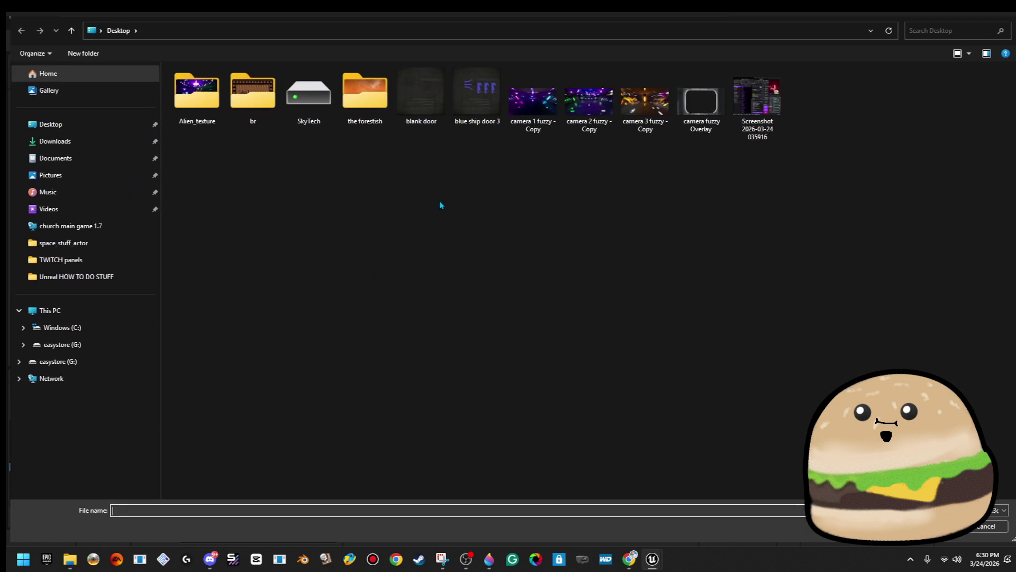
{"action": "double_click", "coordinate": [719, 138]}
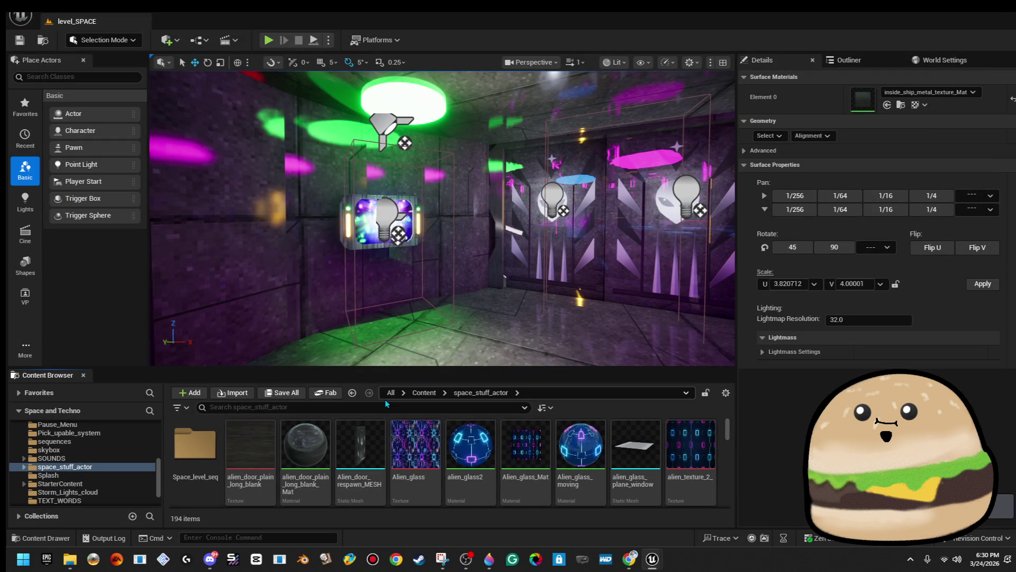
{"action": "type", "text": "overal"}
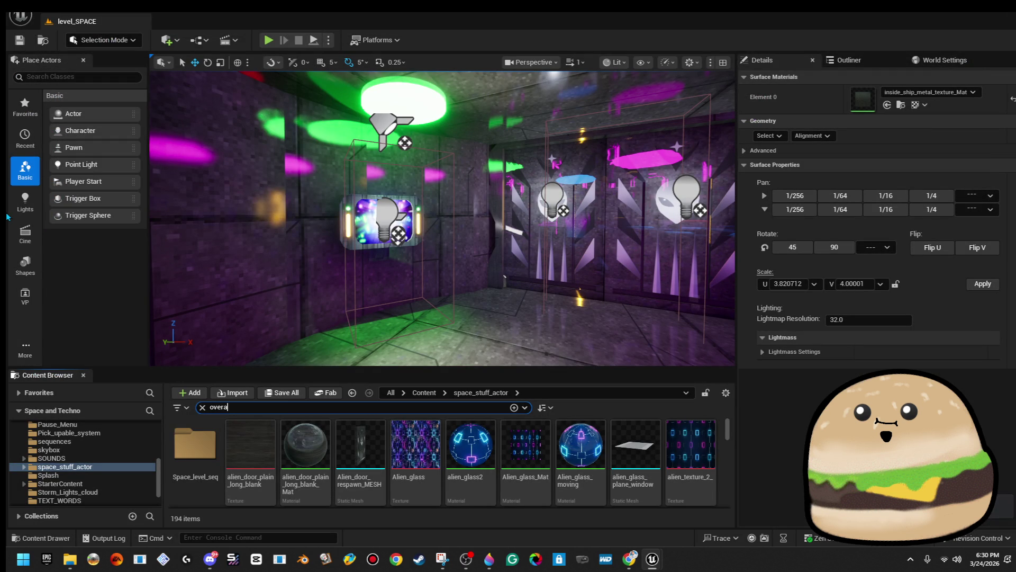
{"action": "left_click", "coordinate": [425, 392]}
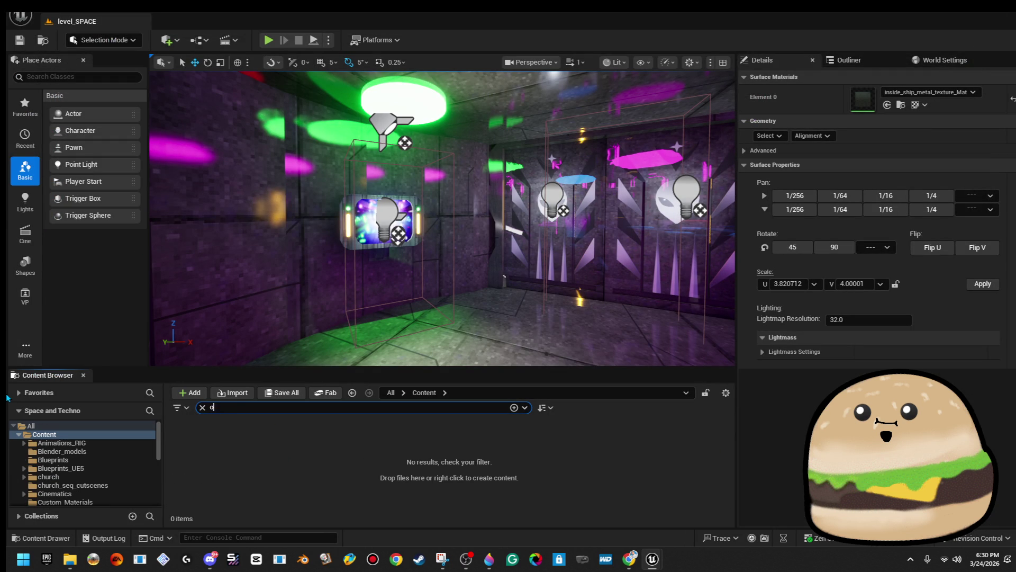
{"action": "type", "text": "la"}
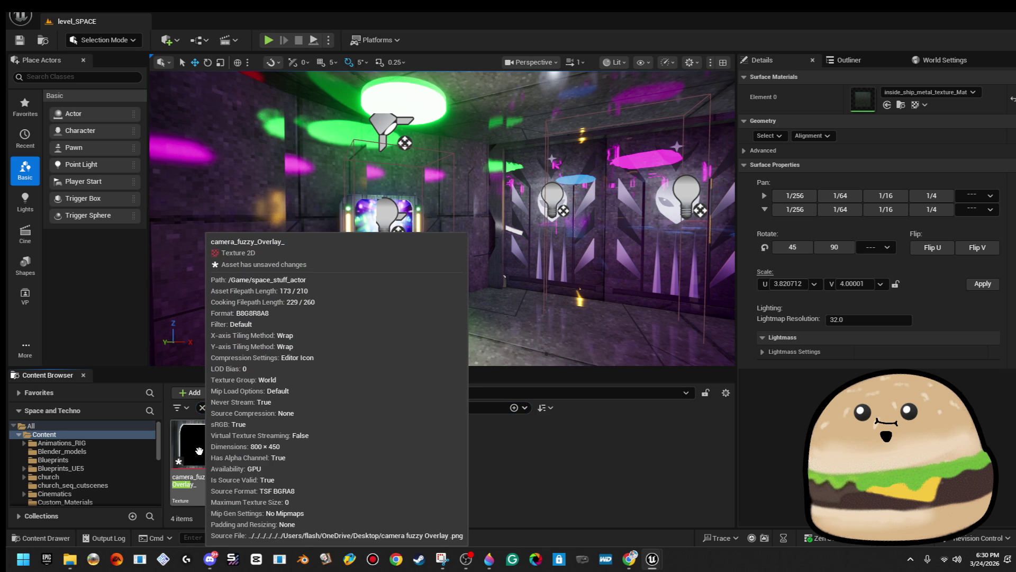
{"action": "right_click", "coordinate": [203, 450]}
{"action": "left_click", "coordinate": [249, 50]}
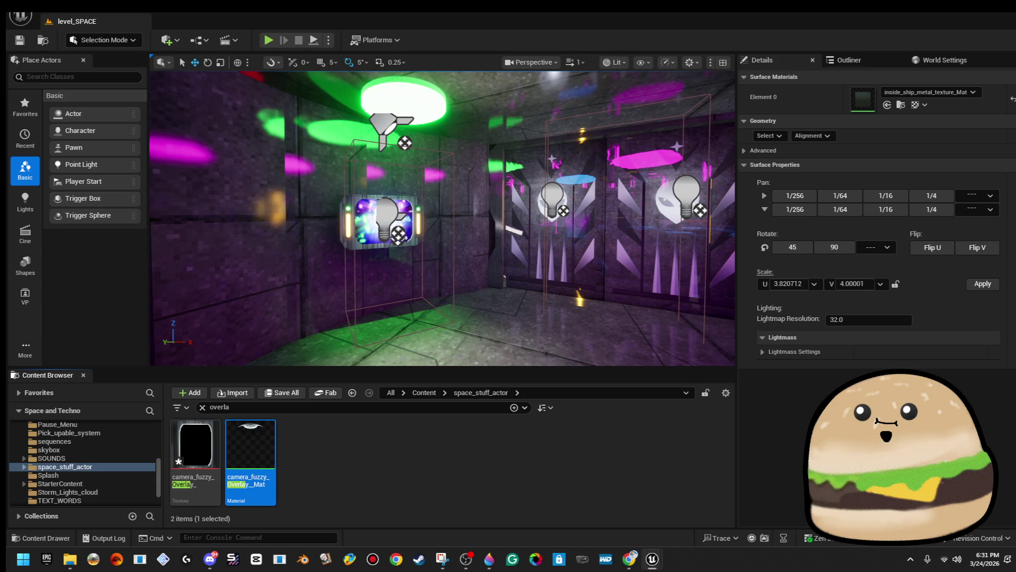
{"action": "mouse_move", "coordinate": [442, 222]}
{"action": "left_mouse_down"}
{"action": "mouse_move", "coordinate": [442, 169]}
{"action": "mouse_move", "coordinate": [442, 206]}
{"action": "mouse_move", "coordinate": [386, 215]}
{"action": "mouse_move", "coordinate": [418, 209]}
{"action": "left_mouse_up"}
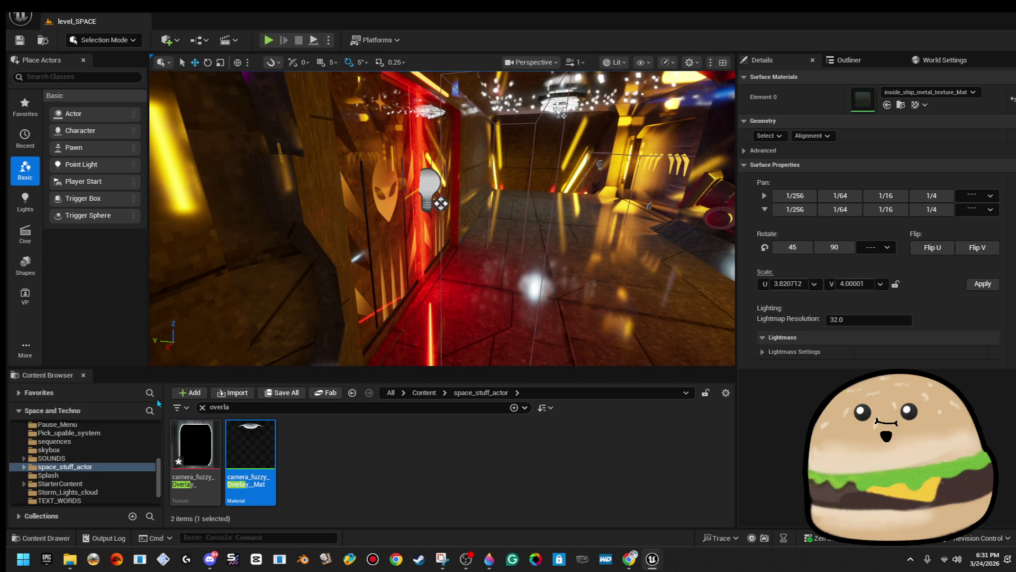
- Drag a Plane from Place Actors onto the corridor floor by the red doorway
{"action": "left_click", "coordinate": [96, 77]}
{"action": "type", "text": "plane"}
{"action": "mouse_move", "coordinate": [99, 101]}
{"action": "left_mouse_down"}
{"action": "mouse_move", "coordinate": [344, 239]}
{"action": "mouse_move", "coordinate": [510, 279]}
{"action": "left_mouse_up"}
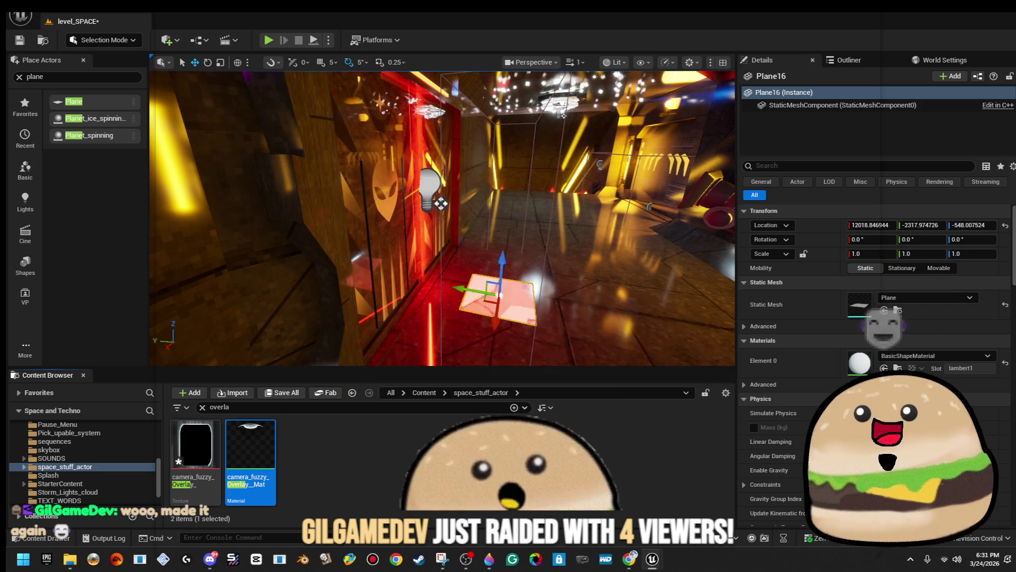
- Set the plane's material to camera_fuzzy_Overlay_Mat, raise it and tilt it about 50 degrees
{"action": "key", "text": "f"}
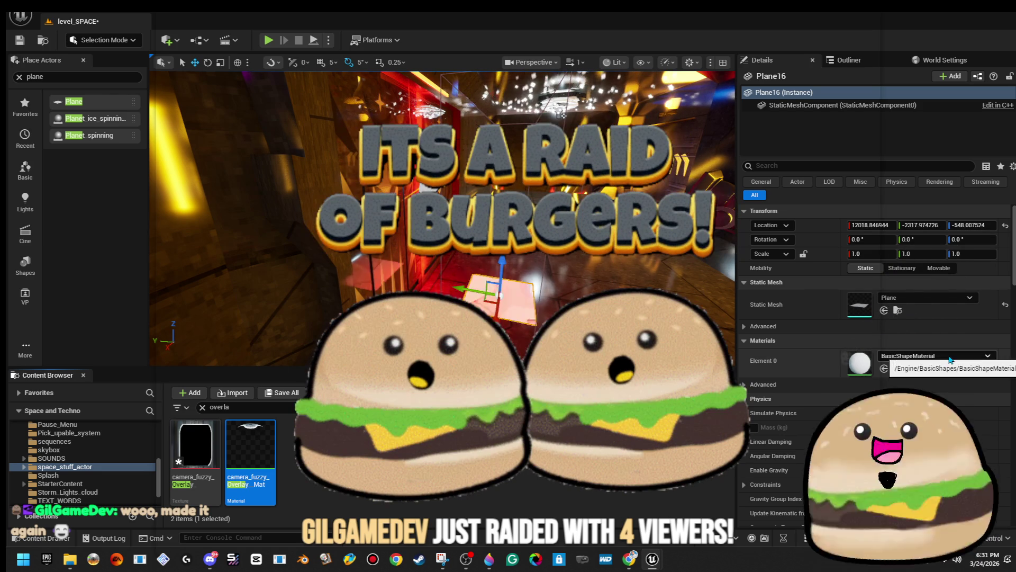
{"action": "left_click", "coordinate": [951, 355]}
{"action": "type", "text": "overl"}
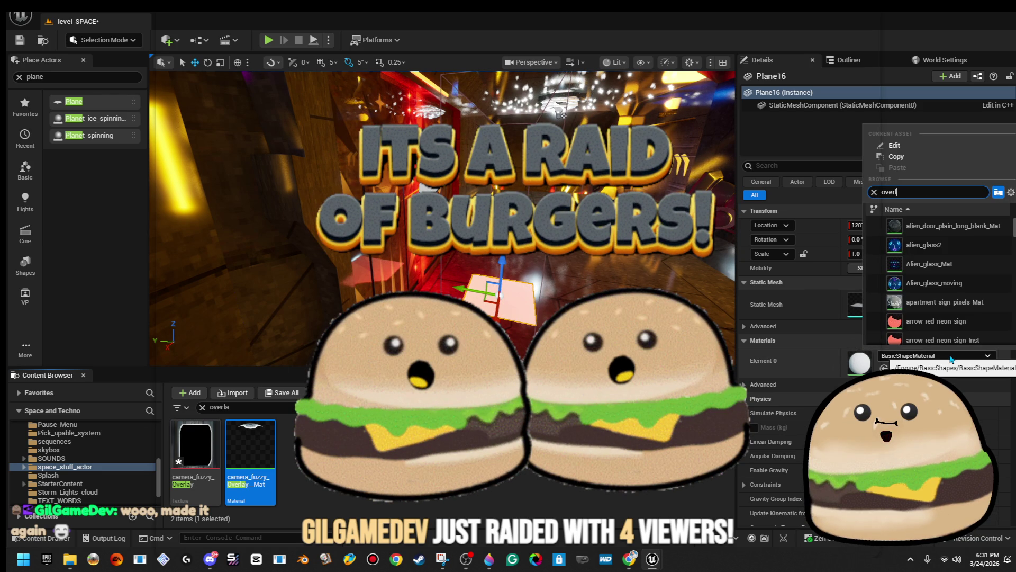
{"action": "left_click", "coordinate": [946, 225]}
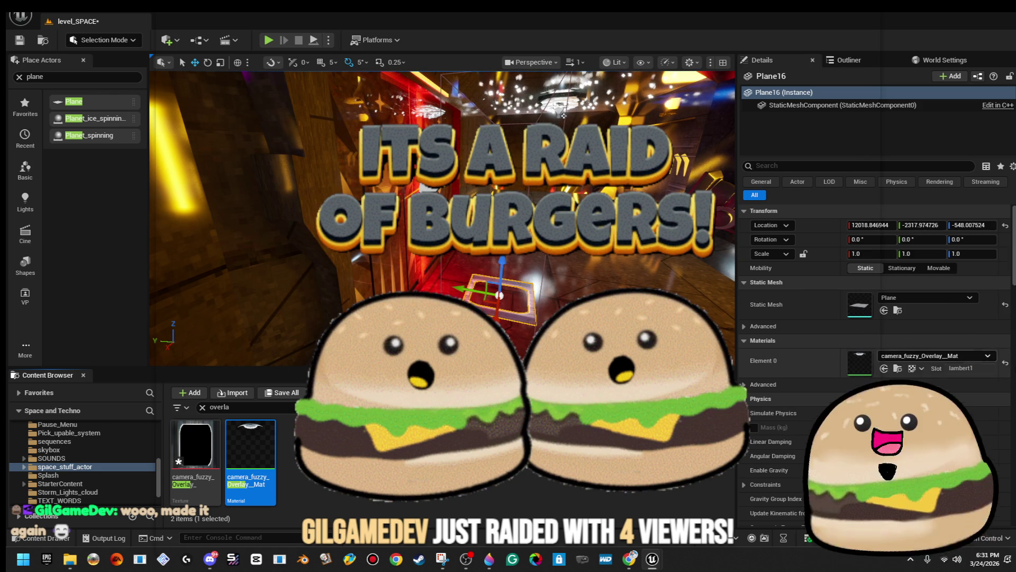
{"action": "left_click_drag", "start_coordinate": [502, 263], "coordinate": [502, 222]}
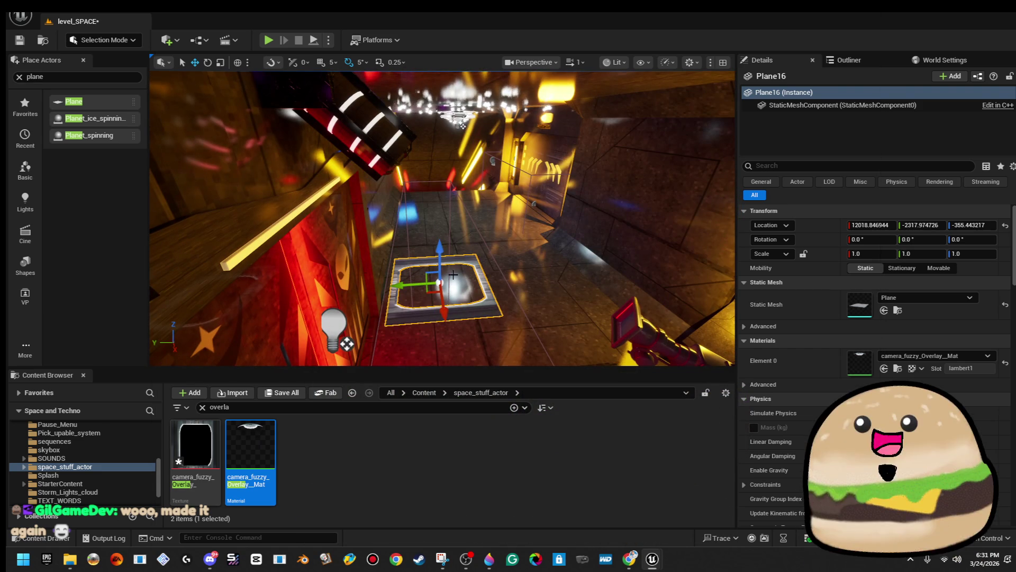
{"action": "left_click_drag", "start_coordinate": [419, 238], "coordinate": [439, 138]}
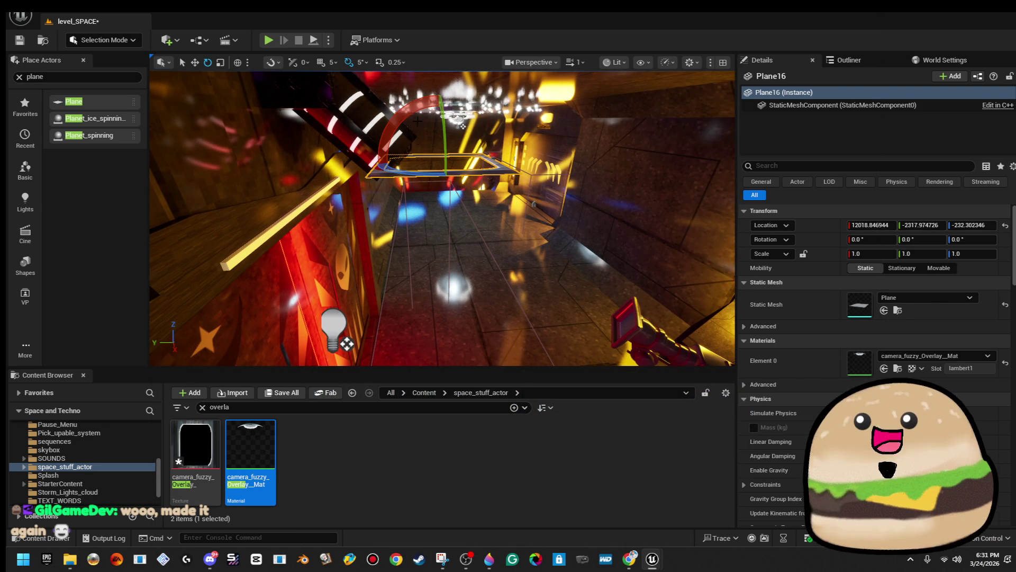
{"action": "mouse_move", "coordinate": [463, 126]}
{"action": "left_mouse_down"}
{"action": "mouse_move", "coordinate": [466, 107]}
{"action": "mouse_move", "coordinate": [487, 273]}
{"action": "mouse_move", "coordinate": [311, 255]}
{"action": "mouse_move", "coordinate": [556, 176]}
{"action": "left_mouse_up"}
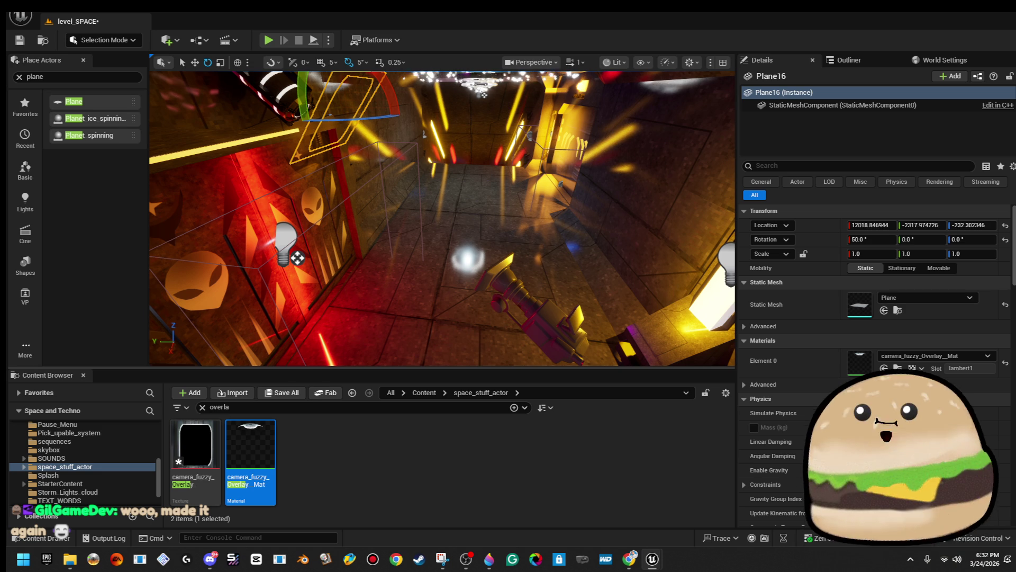
- Select the cine camera and open the yellow_hall level sequence
{"action": "left_click_drag", "start_coordinate": [442, 218], "coordinate": [381, 211]}
{"action": "left_click", "coordinate": [550, 323]}
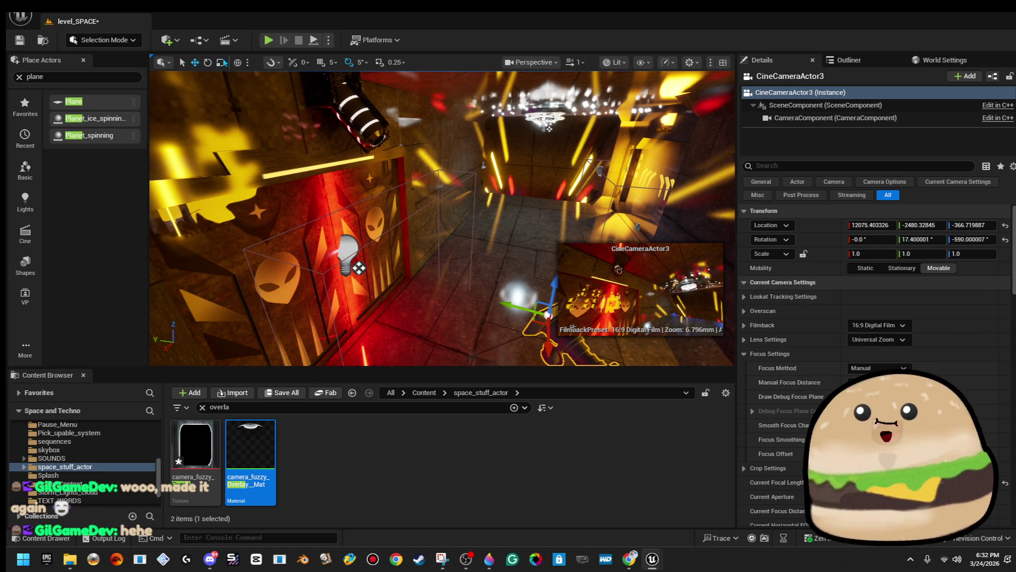
{"action": "left_click", "coordinate": [226, 42]}
{"action": "left_click", "coordinate": [270, 158]}
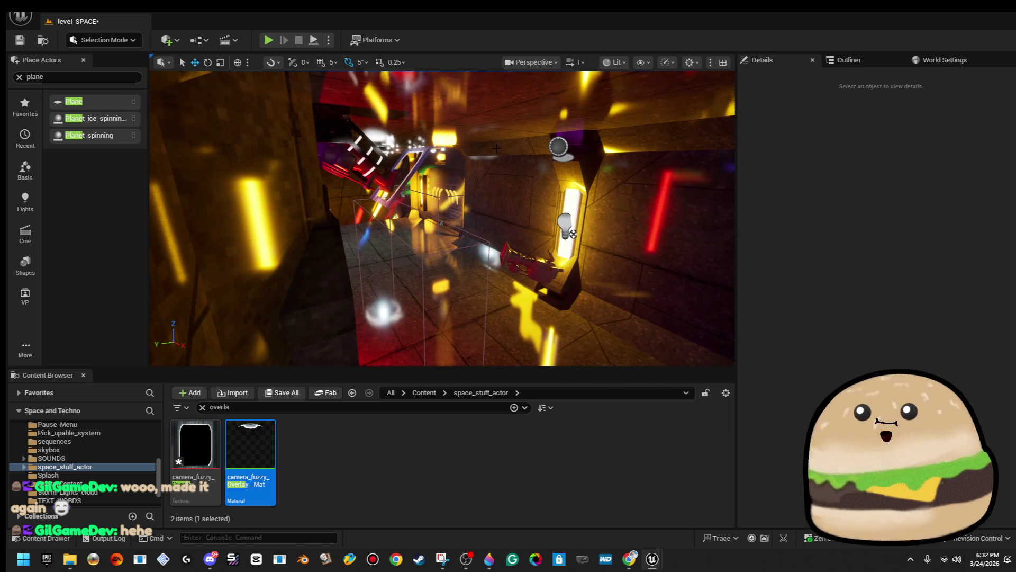
- Reposition the plane and scale it to roughly 0.65 × 0.36 × 0.35
{"action": "left_click", "coordinate": [416, 166]}
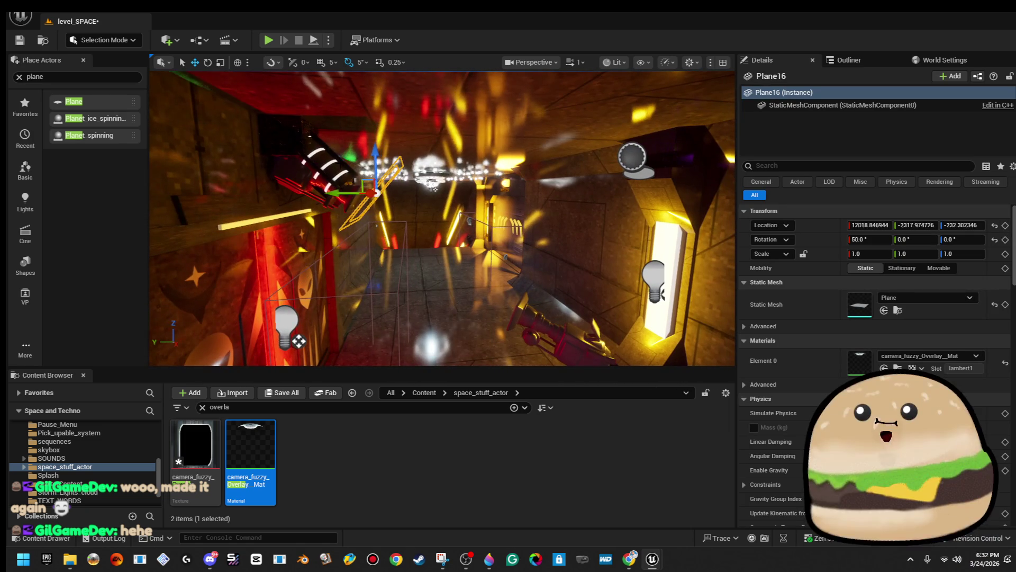
{"action": "left_click_drag", "start_coordinate": [361, 176], "coordinate": [380, 207]}
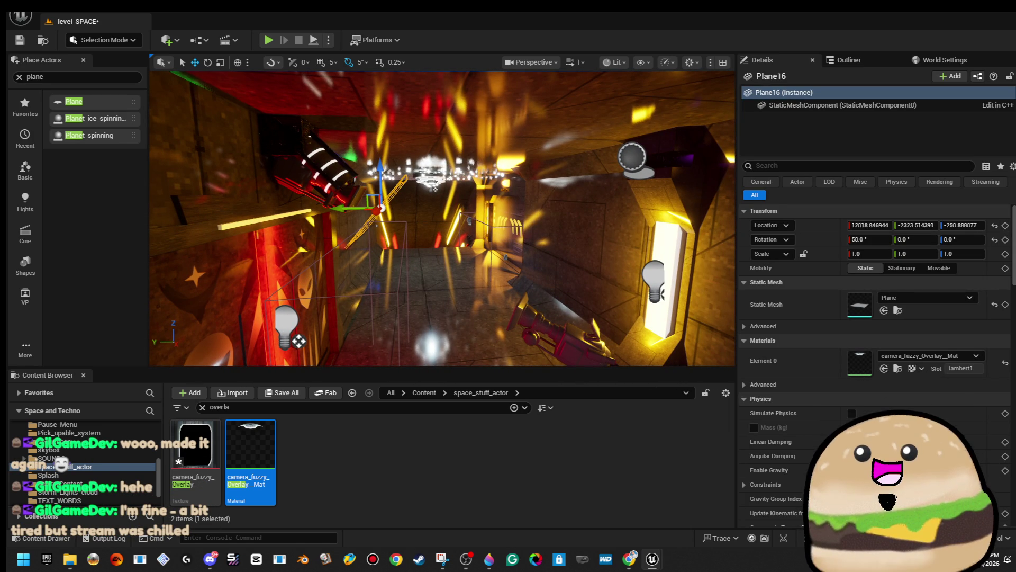
{"action": "key", "text": "f"}
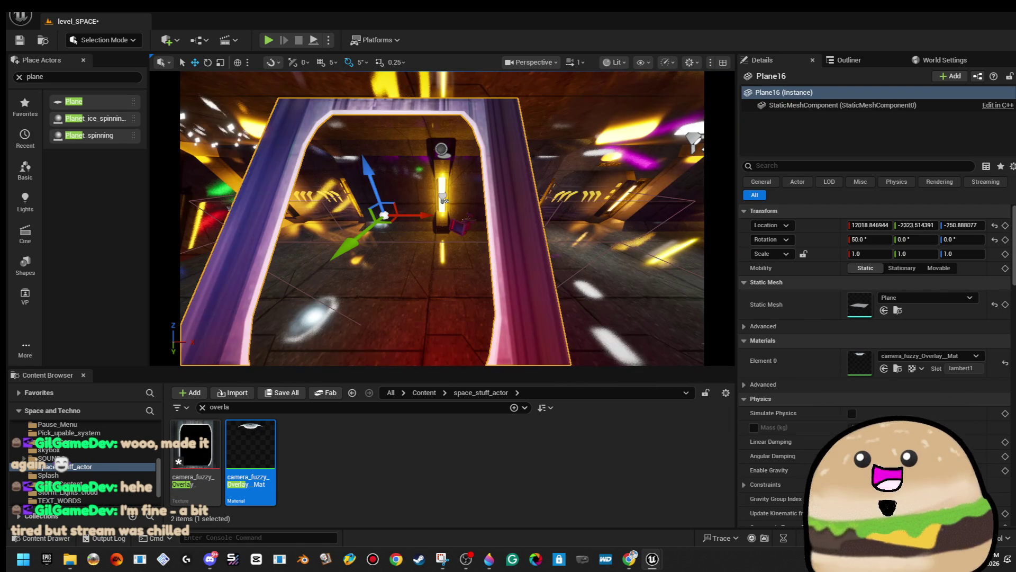
{"action": "mouse_move", "coordinate": [416, 215]}
{"action": "left_mouse_down"}
{"action": "mouse_move", "coordinate": [437, 204]}
{"action": "mouse_move", "coordinate": [438, 192]}
{"action": "mouse_move", "coordinate": [426, 190]}
{"action": "left_mouse_up"}
{"action": "key", "text": "e"}
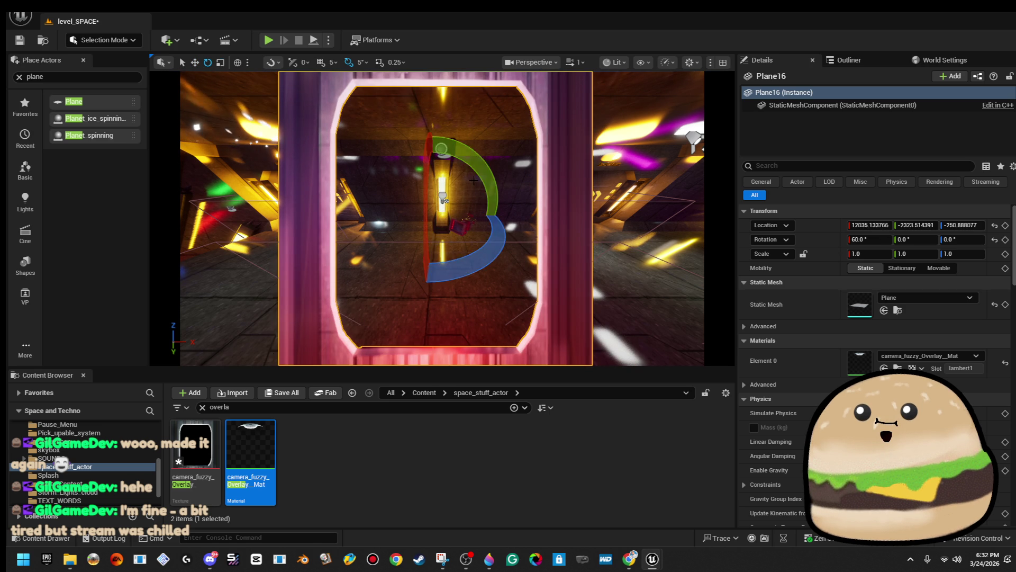
{"action": "key", "text": "r"}
{"action": "left_click_drag", "start_coordinate": [471, 215], "coordinate": [518, 215]}
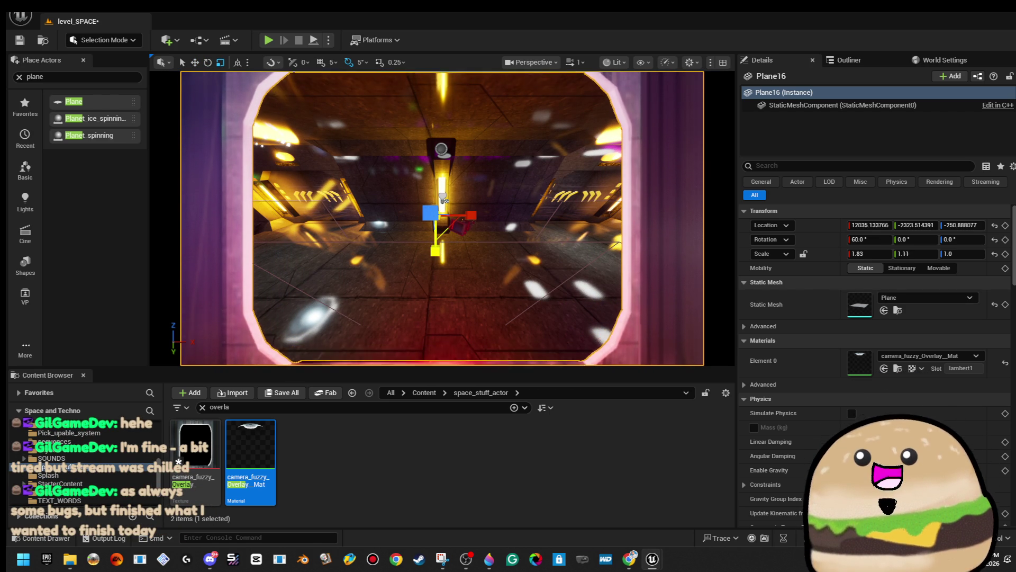
{"action": "left_click_drag", "start_coordinate": [438, 255], "coordinate": [437, 253]}
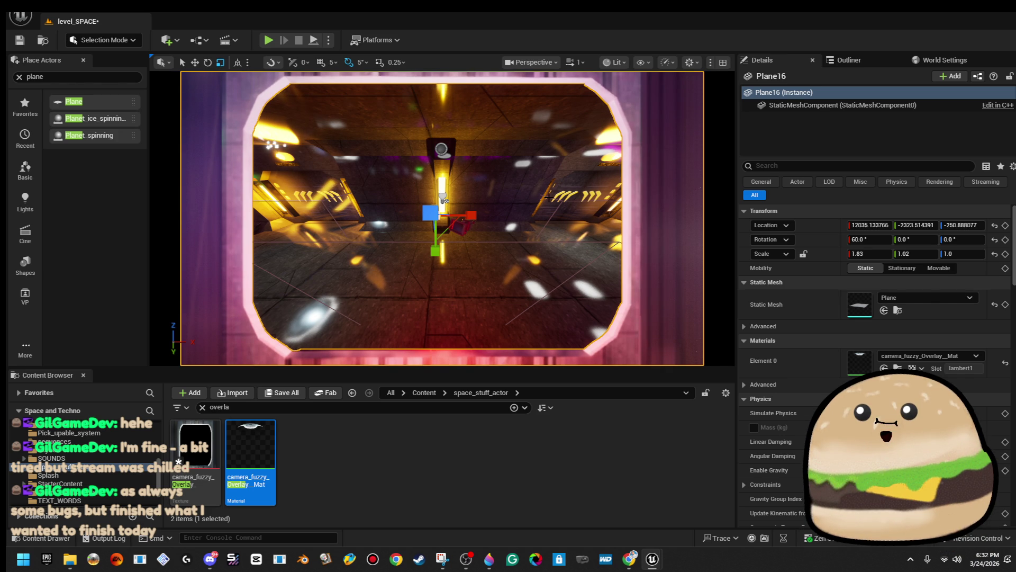
- Shift the plane up and sideways so it frames the cine camera's view
{"action": "mouse_move", "coordinate": [445, 200]}
{"action": "left_mouse_down"}
{"action": "mouse_move", "coordinate": [295, 339]}
{"action": "mouse_move", "coordinate": [335, 283]}
{"action": "mouse_move", "coordinate": [318, 345]}
{"action": "mouse_move", "coordinate": [410, 360]}
{"action": "mouse_move", "coordinate": [493, 175]}
{"action": "left_mouse_up"}
{"action": "mouse_move", "coordinate": [498, 229]}
{"action": "left_mouse_down"}
{"action": "mouse_move", "coordinate": [420, 213]}
{"action": "mouse_move", "coordinate": [392, 232]}
{"action": "left_mouse_up"}
{"action": "left_click_drag", "start_coordinate": [390, 359], "coordinate": [368, 345]}
{"action": "left_click_drag", "start_coordinate": [465, 222], "coordinate": [453, 225]}
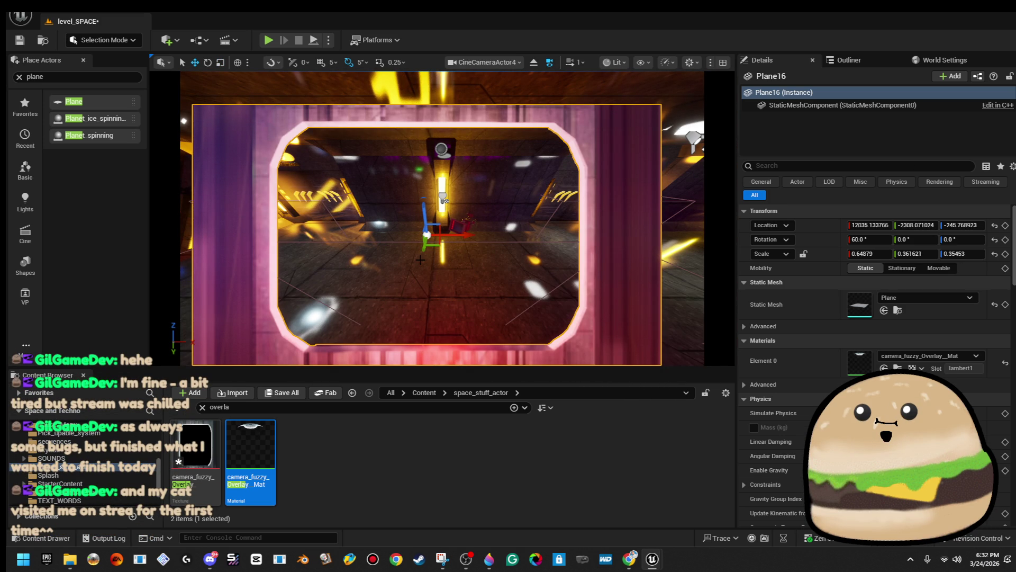
{"action": "mouse_move", "coordinate": [423, 251]}
{"action": "left_mouse_down"}
{"action": "mouse_move", "coordinate": [418, 286]}
{"action": "mouse_move", "coordinate": [485, 250]}
{"action": "left_mouse_up"}
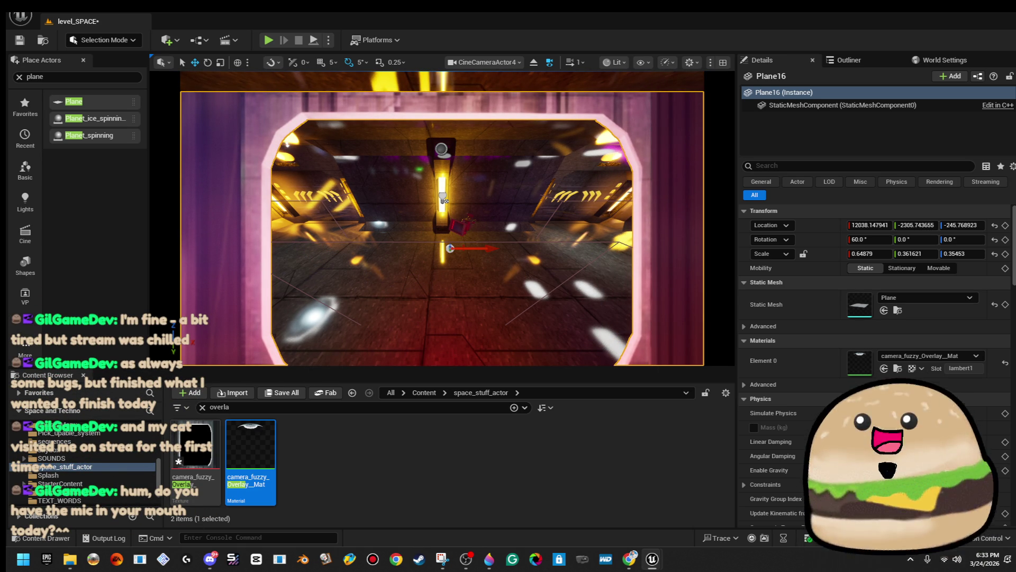
{"action": "key", "text": "alt+g"}
{"action": "left_click_drag", "start_coordinate": [519, 205], "coordinate": [484, 275]}
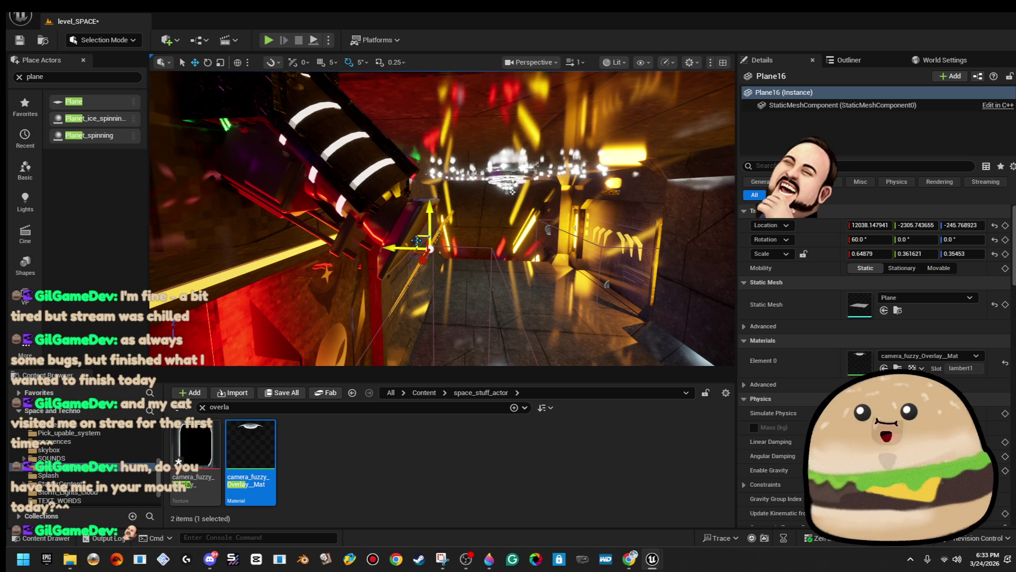
{"action": "left_click_drag", "start_coordinate": [423, 243], "coordinate": [431, 227]}
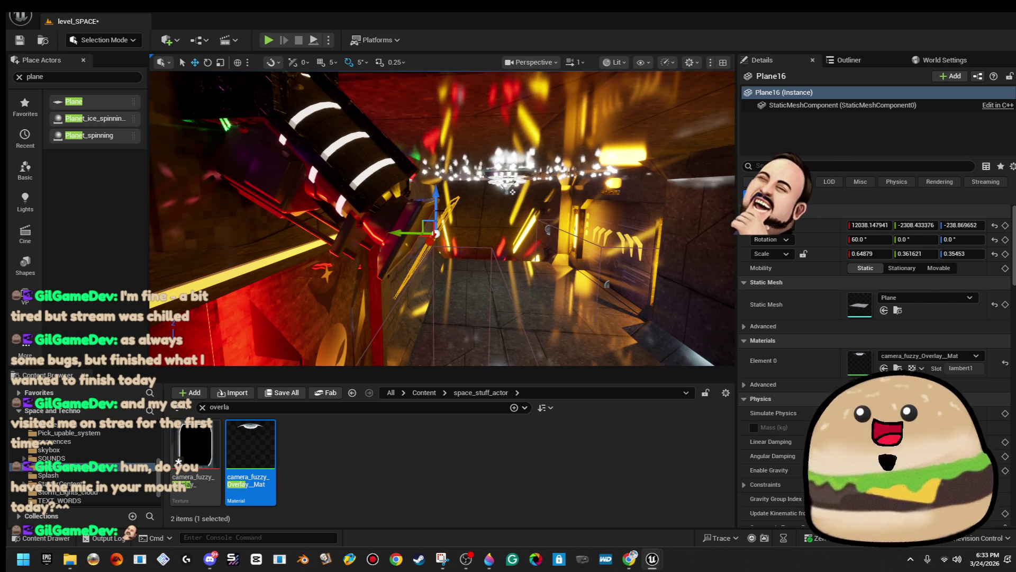
{"action": "key", "text": "Escape"}
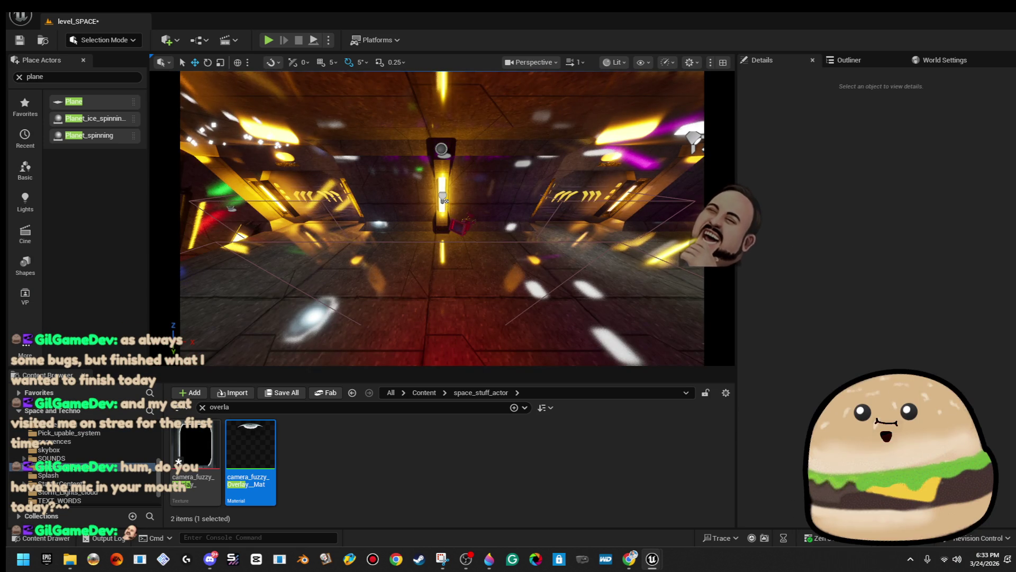
- Widen Plane16 to about 0.87 × 0.42 × 0.35 scale and save level_SPACE
{"action": "left_click_drag", "start_coordinate": [449, 189], "coordinate": [449, 189]}
{"action": "left_click", "coordinate": [385, 205]}
{"action": "key", "text": "f"}
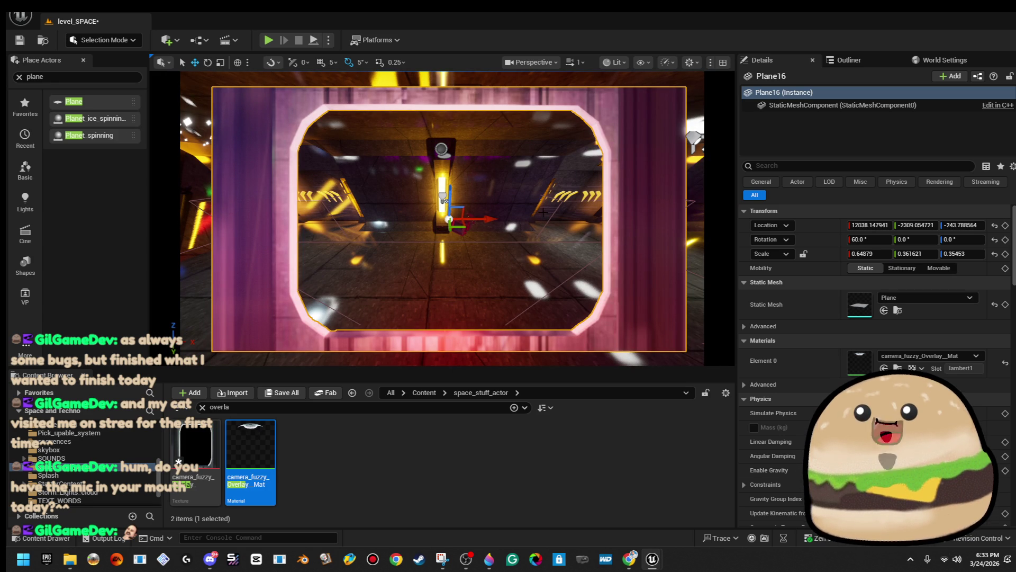
{"action": "key", "text": "r"}
{"action": "left_click_drag", "start_coordinate": [464, 231], "coordinate": [490, 218]}
{"action": "key", "text": "r"}
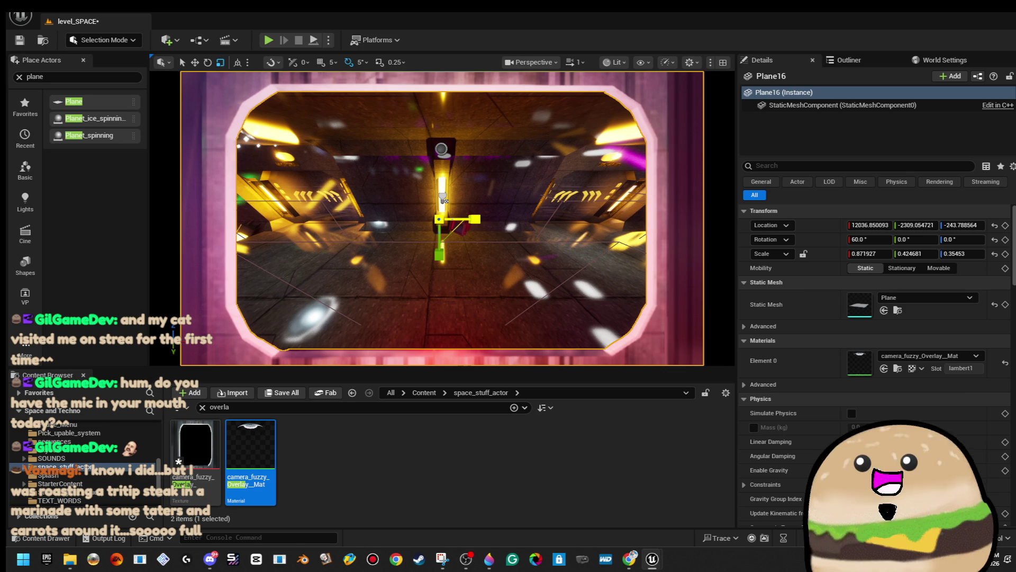
{"action": "left_click", "coordinate": [20, 39]}
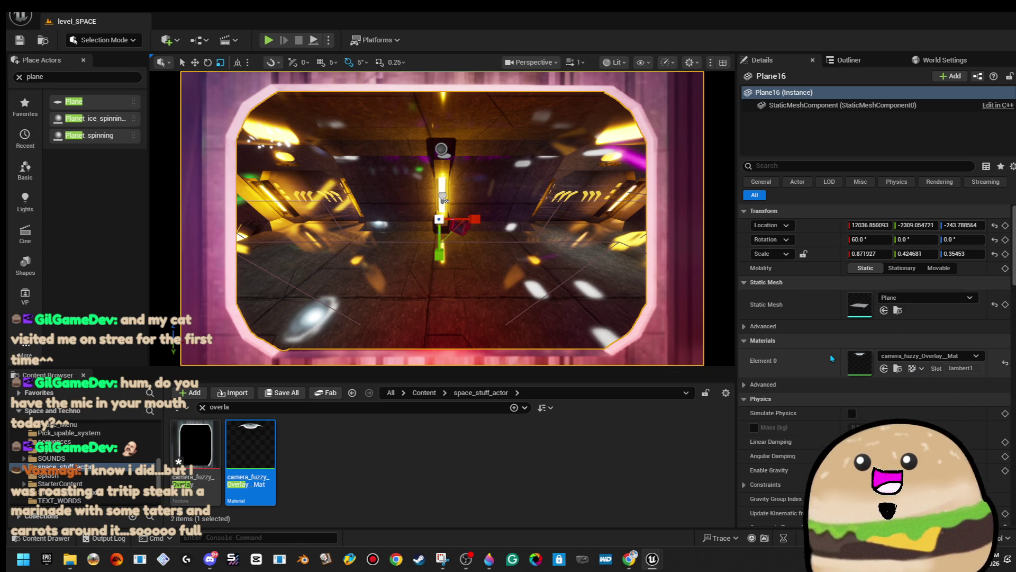
{"action": "right_click", "coordinate": [483, 191]}
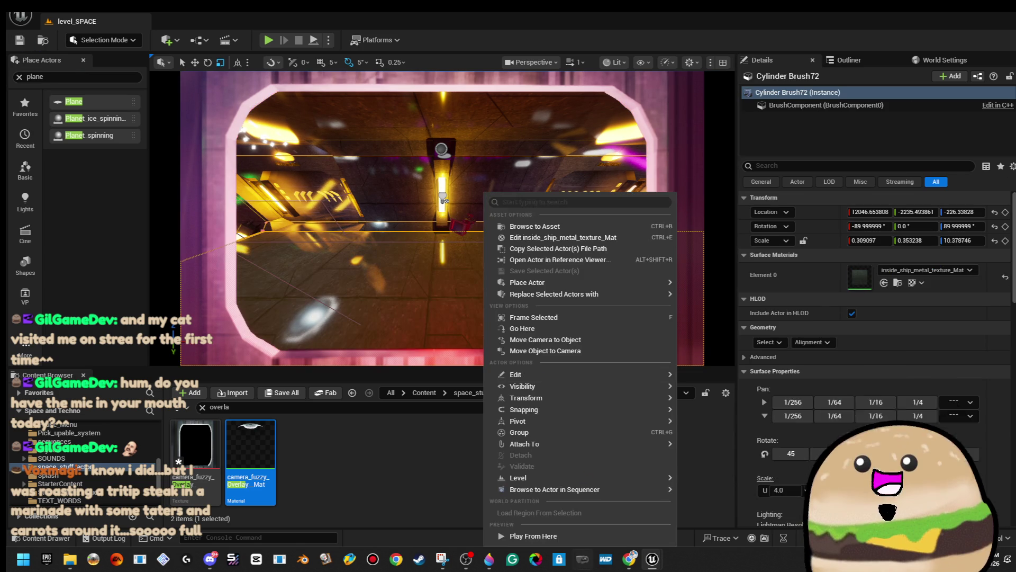
- Run a quick play test, stop it, then Play From Here on the lit corridor floor
{"action": "left_click", "coordinate": [541, 536]}
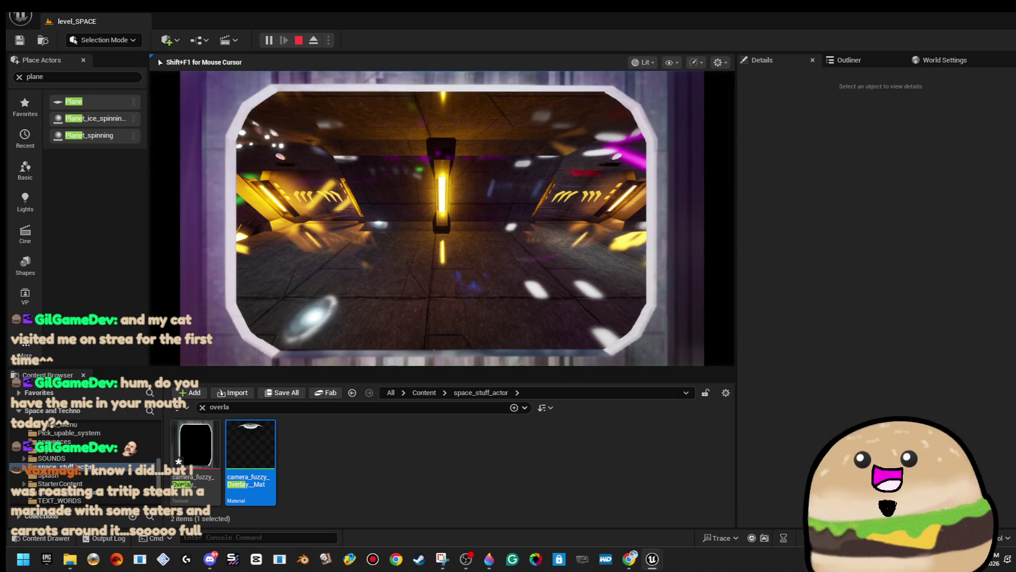
{"action": "key", "text": "Escape"}
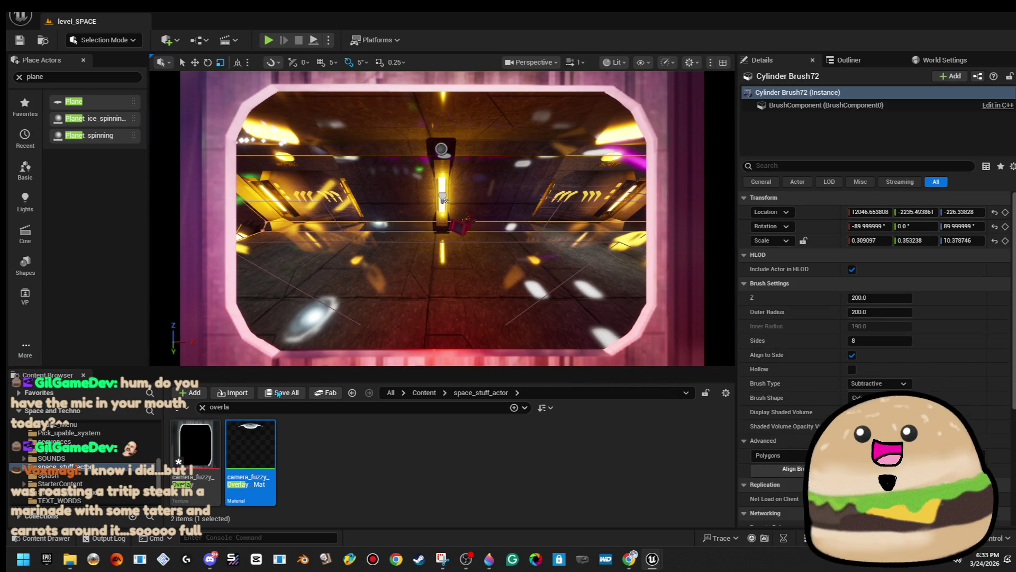
{"action": "left_click", "coordinate": [237, 40]}
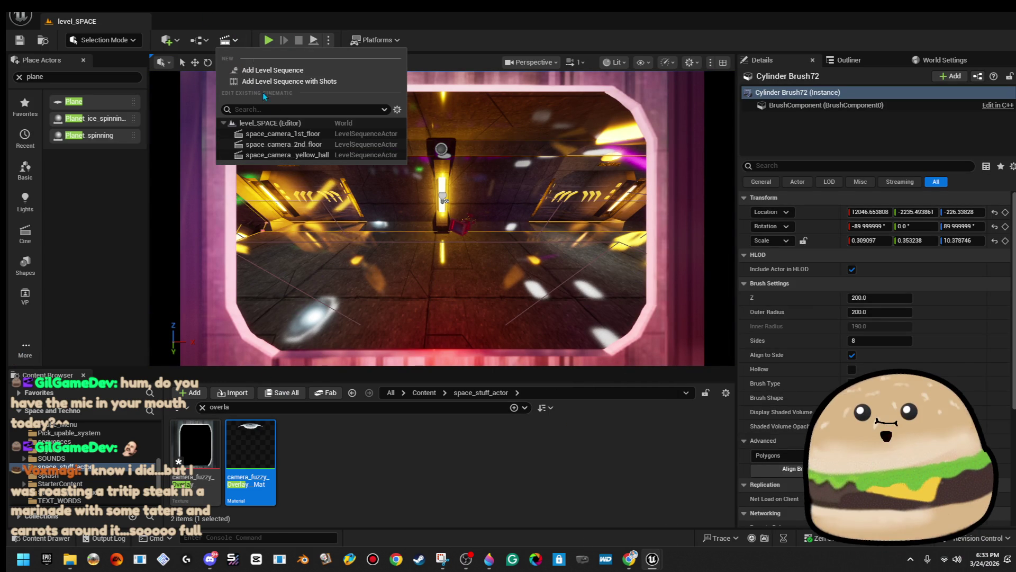
{"action": "left_click", "coordinate": [297, 154]}
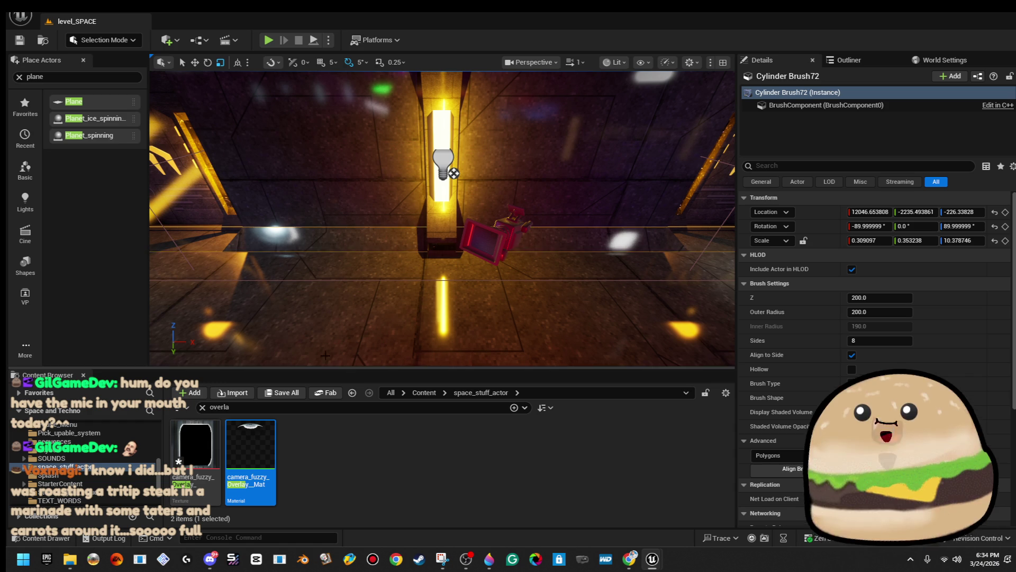
{"action": "right_click", "coordinate": [572, 317]}
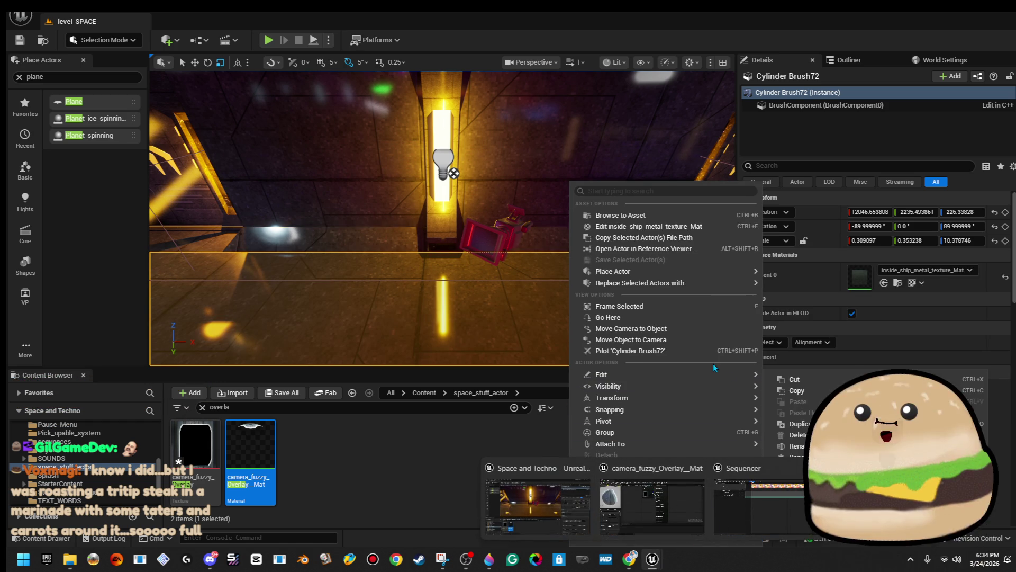
{"action": "left_click", "coordinate": [721, 542]}
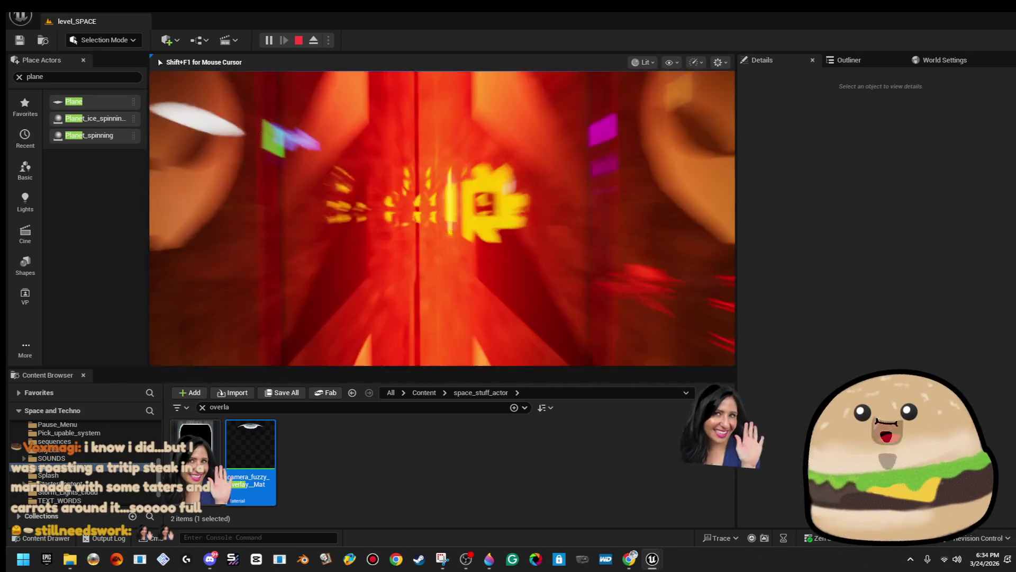
- Restart the play test from the glowing pod room and make it fullscreen with F11
{"action": "key", "text": "Escape"}
{"action": "left_click", "coordinate": [350, 212]}
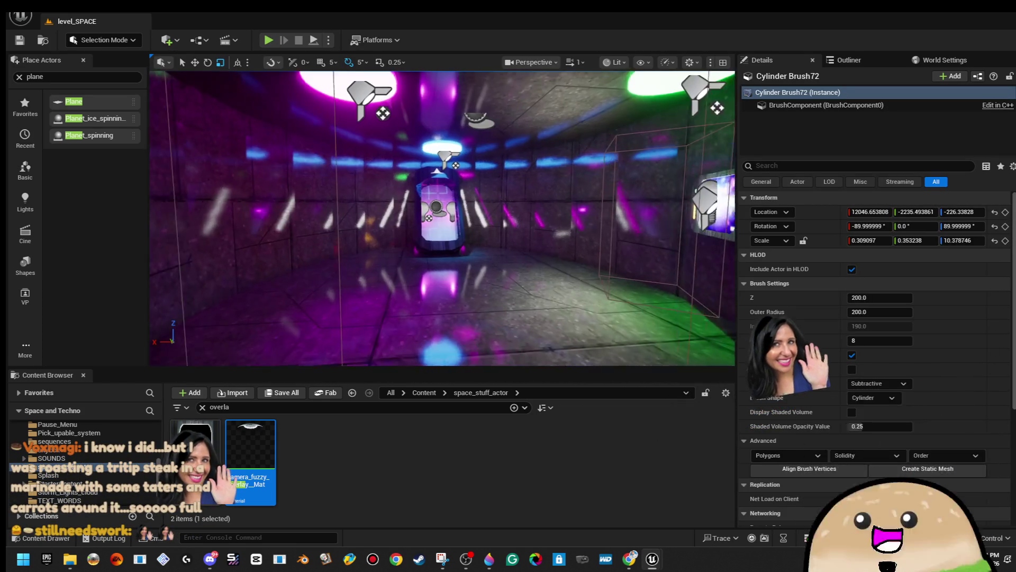
{"action": "right_click", "coordinate": [458, 181]}
{"action": "left_click", "coordinate": [563, 536]}
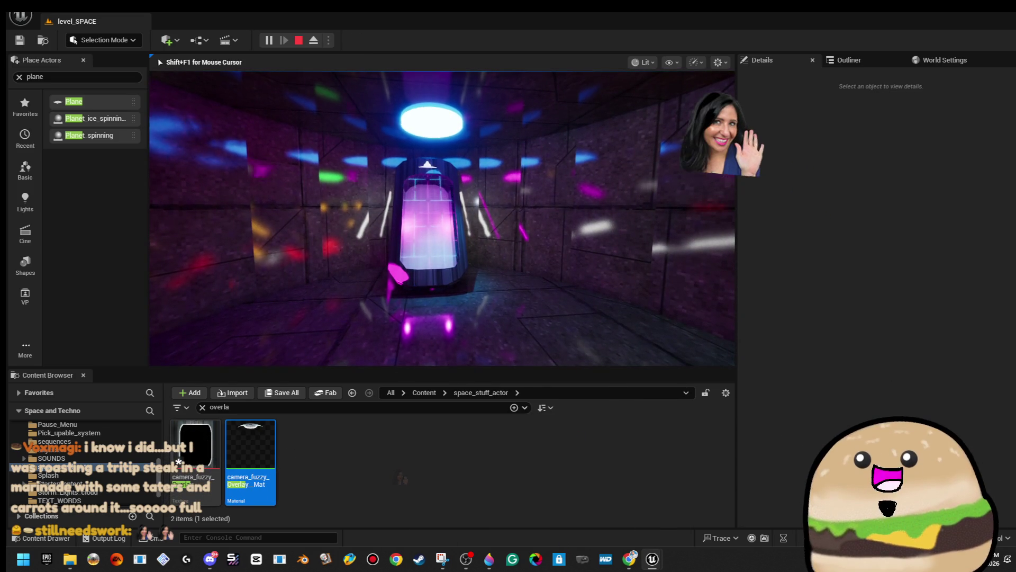
{"action": "key", "text": "F11"}
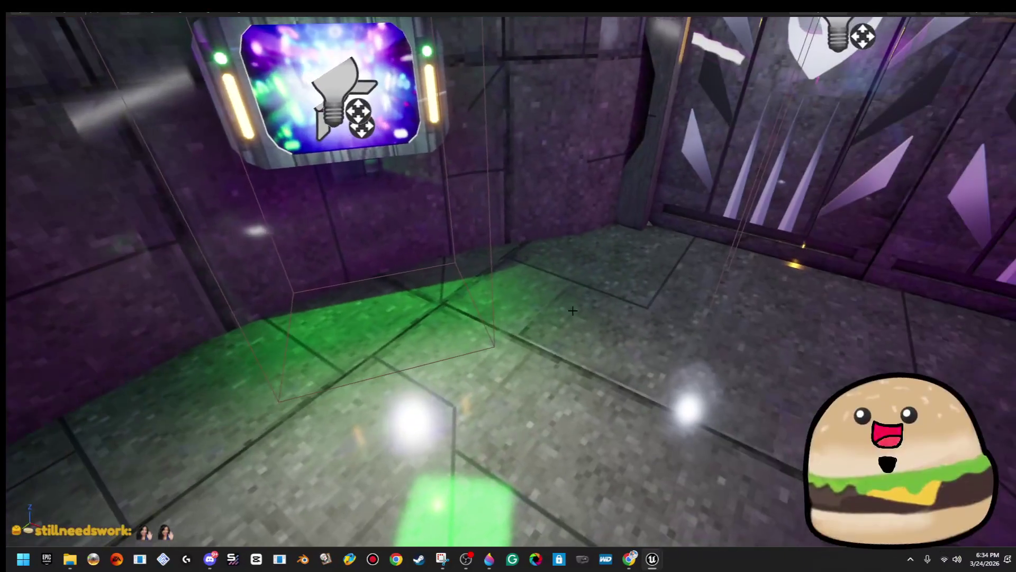
- Play From Here on the pod room floor and walk to the circle-marked door room
{"action": "right_click", "coordinate": [591, 327]}
{"action": "left_click", "coordinate": [669, 536]}
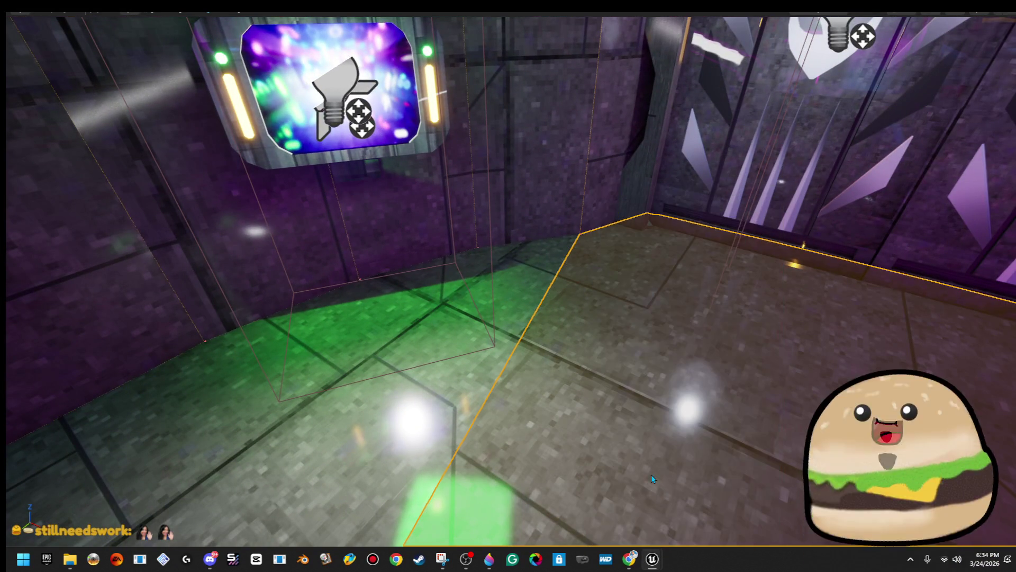
{"action": "key", "text": "d"}
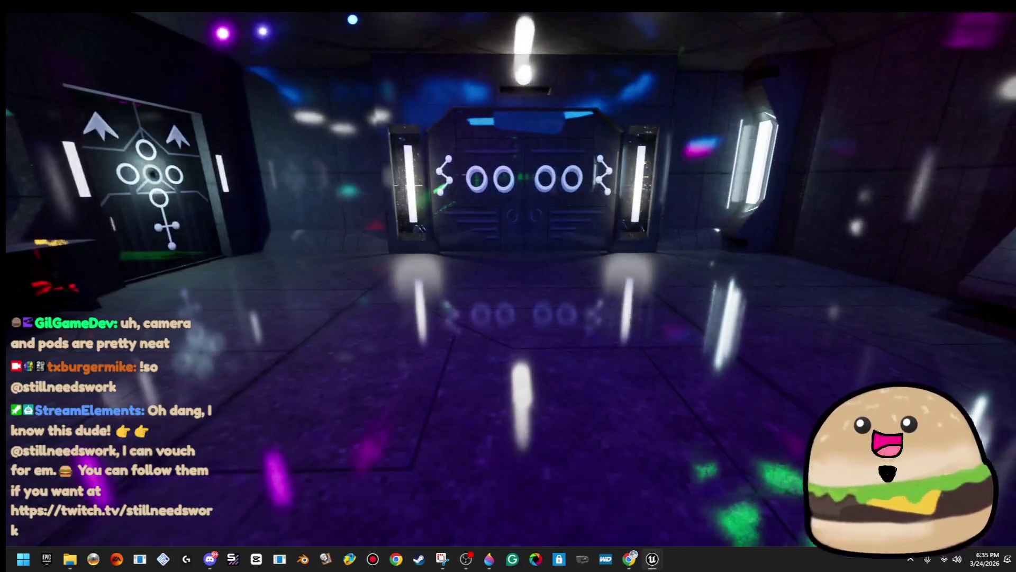
- Stop the play test and return to the editor view of the purple room with two patterned wall panels
{"action": "key", "text": "Escape"}
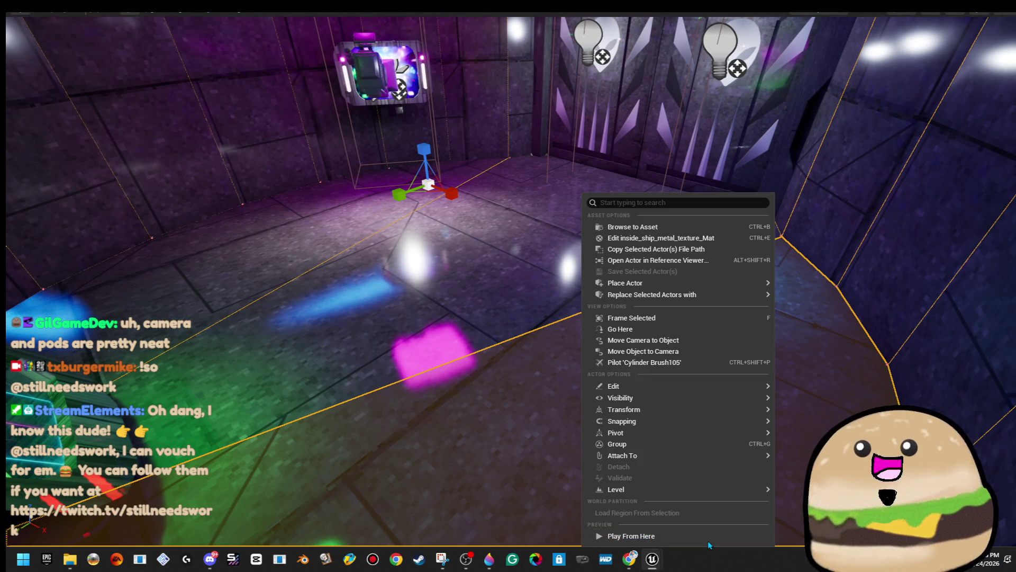
{"action": "key", "text": "F8"}
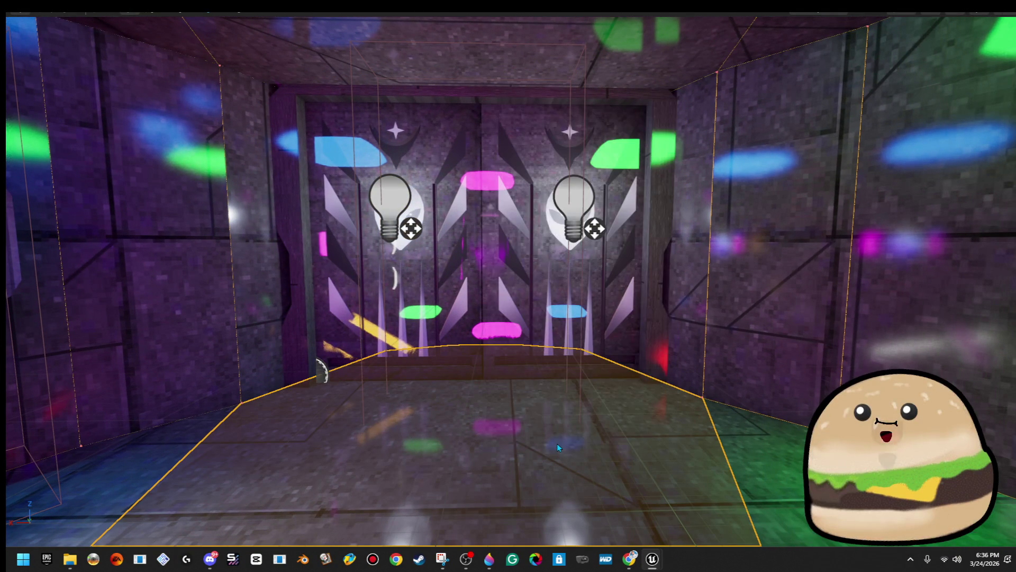
- Play from the current view, walk into the neon-lit hall, then end the session
{"action": "key", "text": "alt+p"}
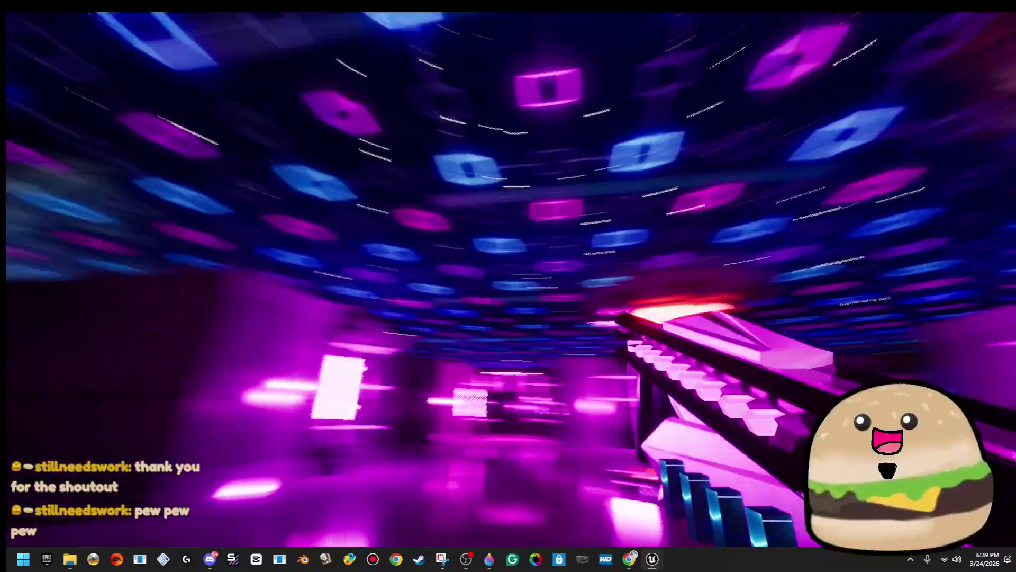
{"action": "key", "text": "Escape"}
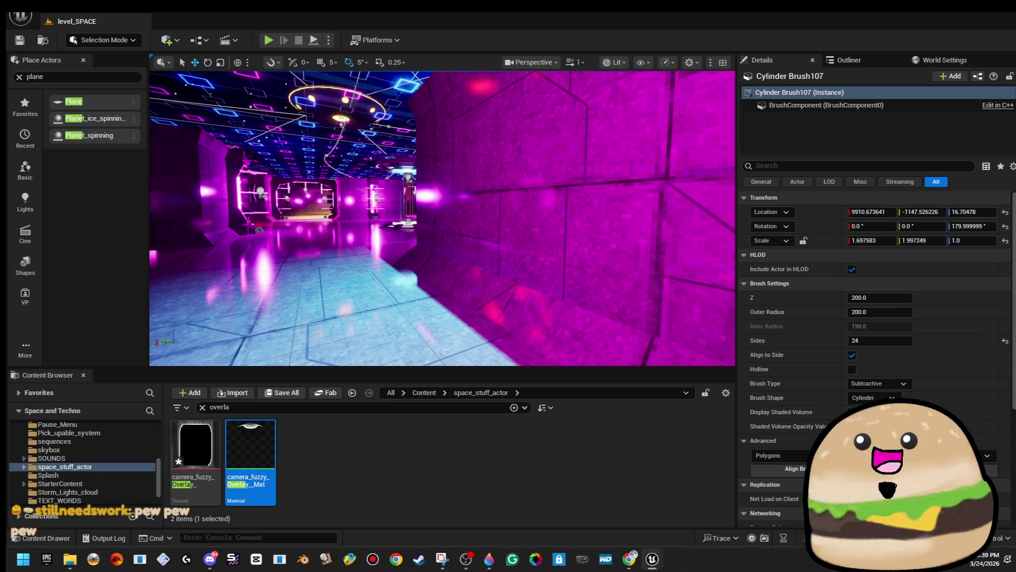
- Fly the viewport camera forward into the pillar room
{"action": "mouse_move", "coordinate": [470, 169]}
{"action": "left_mouse_down"}
{"action": "mouse_move", "coordinate": [466, 154]}
{"action": "mouse_move", "coordinate": [408, 133]}
{"action": "mouse_move", "coordinate": [431, 101]}
{"action": "mouse_move", "coordinate": [371, 103]}
{"action": "left_mouse_up"}
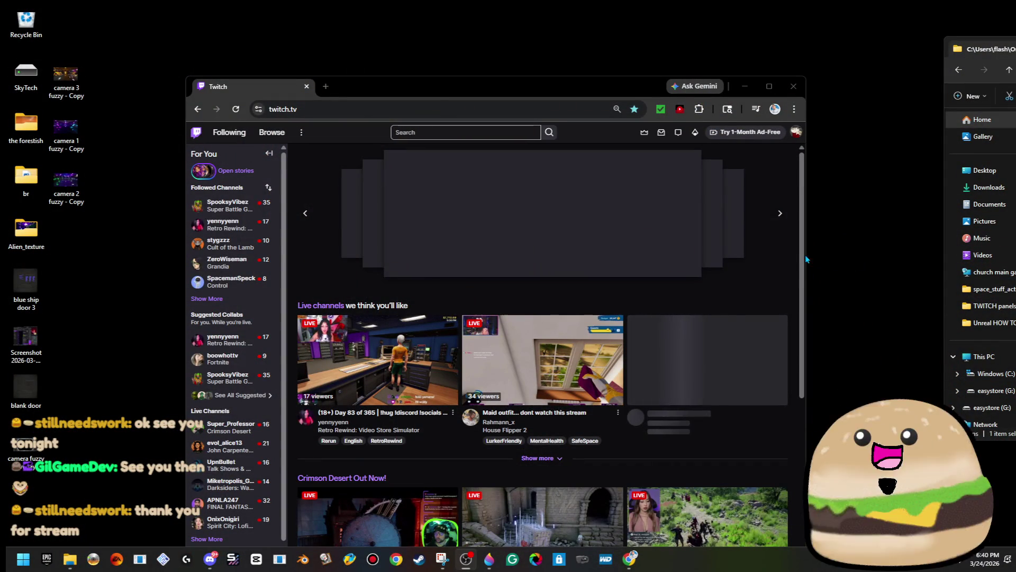
- Maximize the browser and expand the full Followed Channels list
{"action": "double_click", "coordinate": [428, 93]}
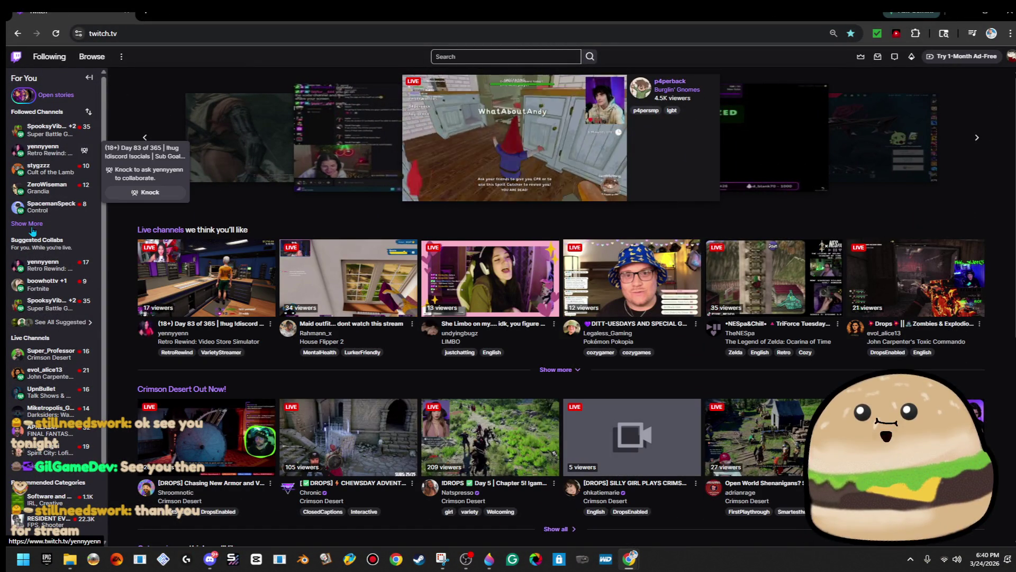
{"action": "left_click", "coordinate": [36, 225]}
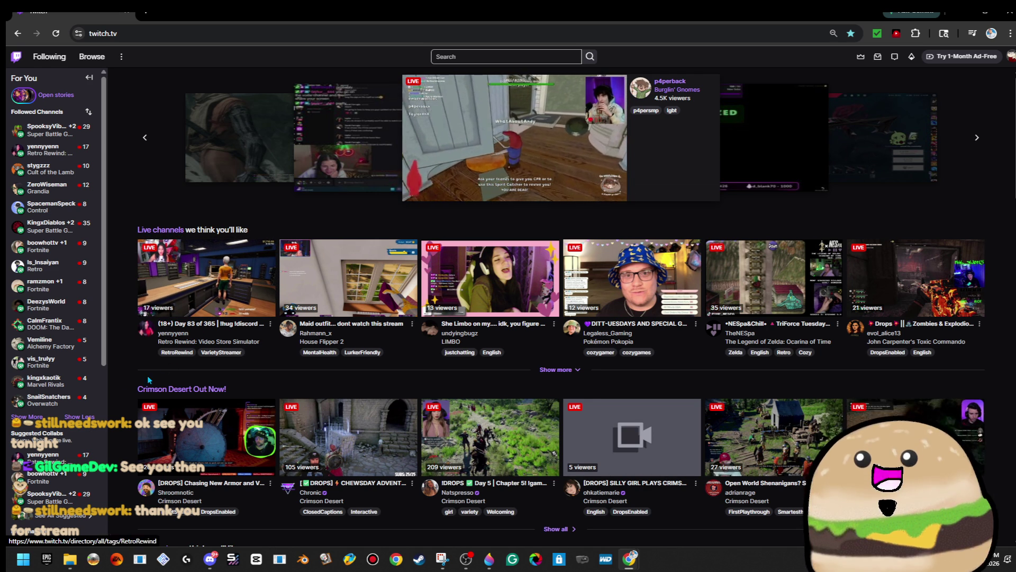
{"action": "left_click", "coordinate": [26, 417]}
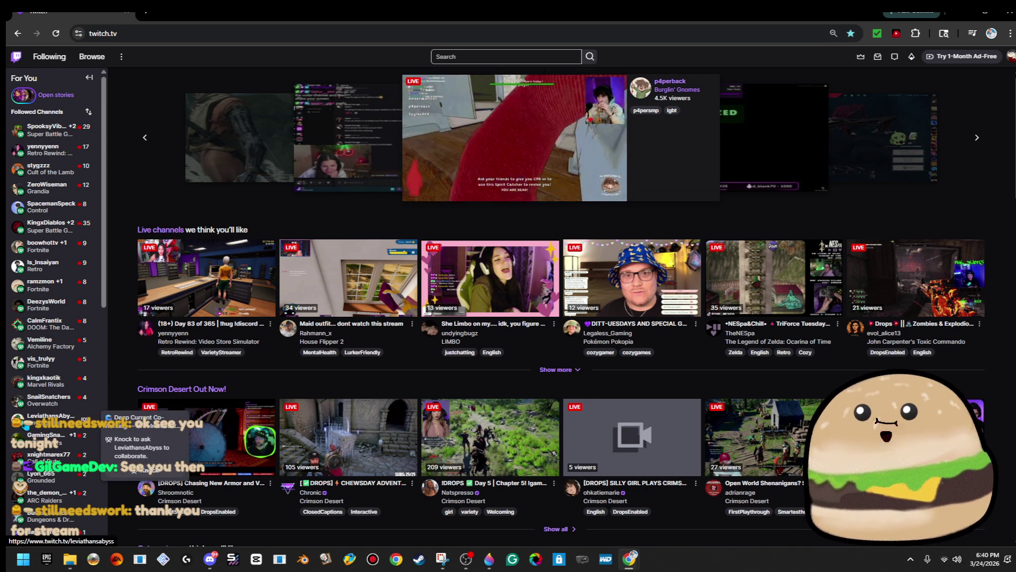
{"action": "scroll", "coordinate": [79, 430], "scroll_direction": "down", "scroll_amount": 2}
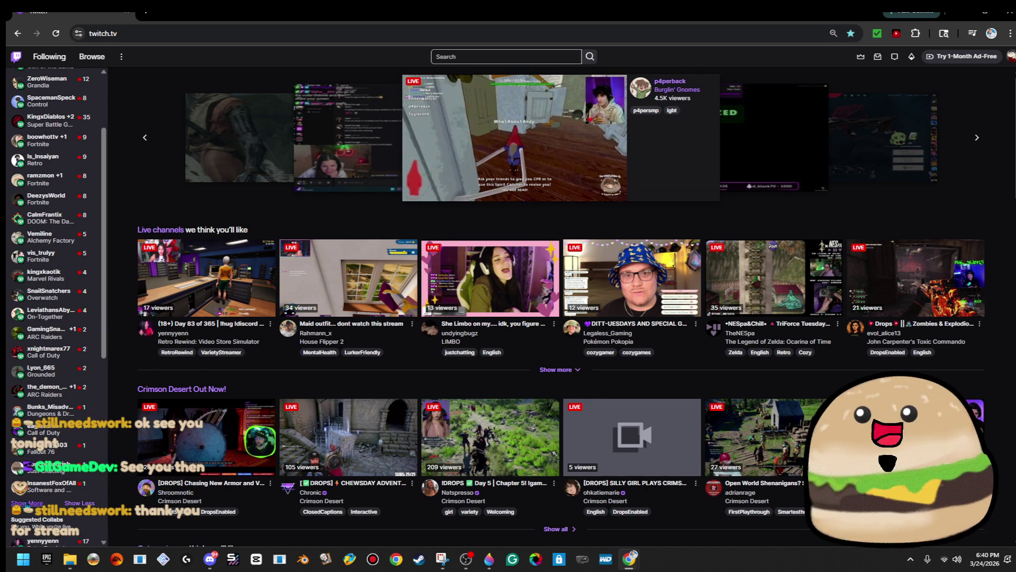
{"action": "scroll", "coordinate": [80, 460], "scroll_direction": "up", "scroll_amount": 2}
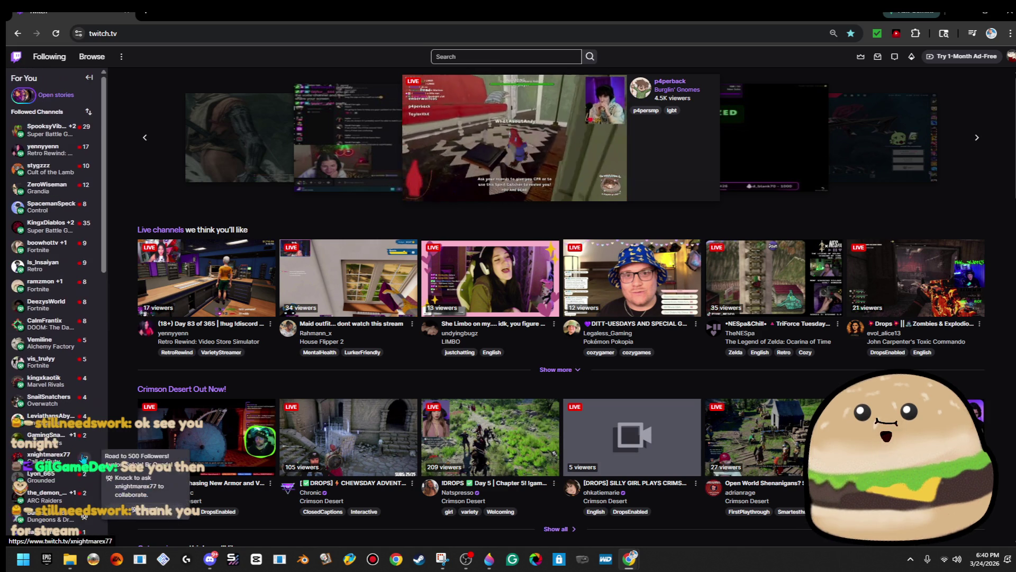
- Open the followed channel streaming Retro Rewind and copy its channel name from the URL
{"action": "left_click", "coordinate": [44, 133]}
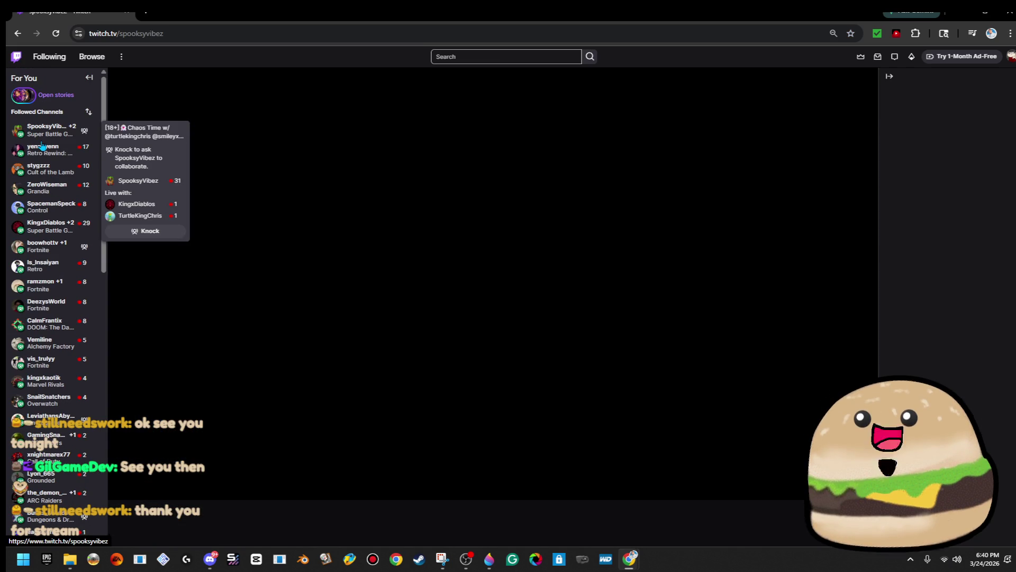
{"action": "left_click", "coordinate": [42, 145]}
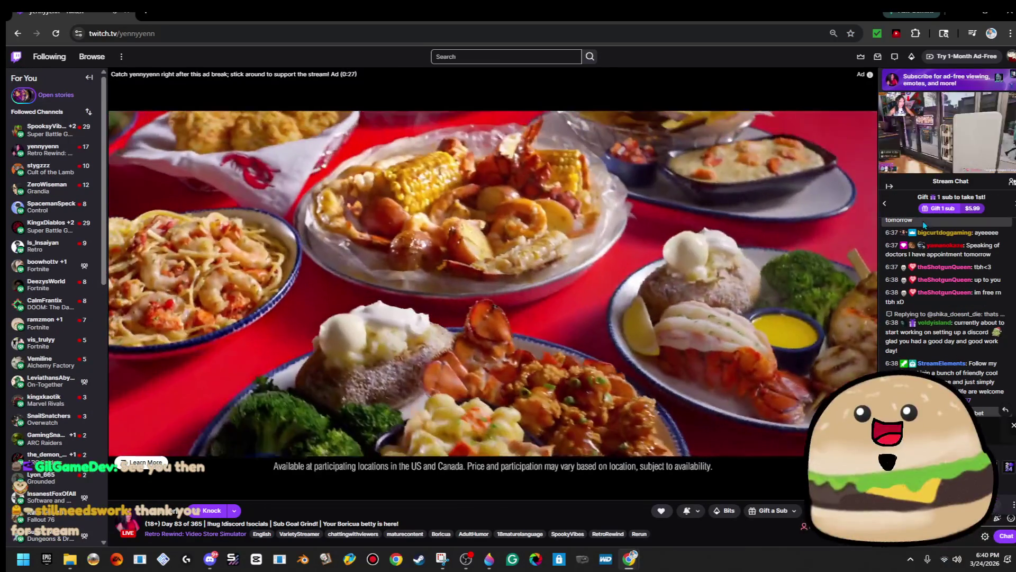
{"action": "double_click", "coordinate": [122, 34]}
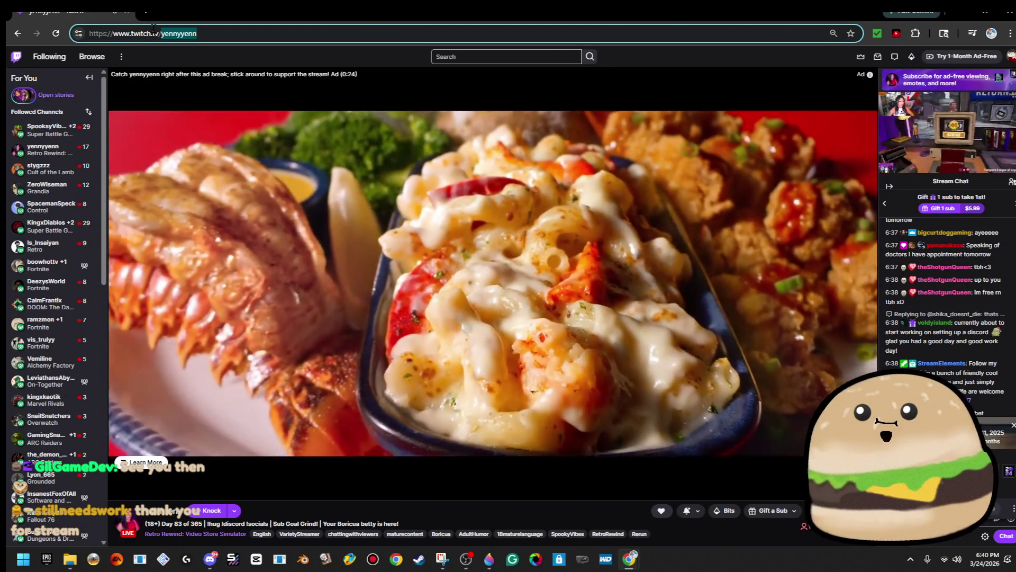
{"action": "right_click", "coordinate": [186, 34]}
{"action": "left_click", "coordinate": [212, 127]}
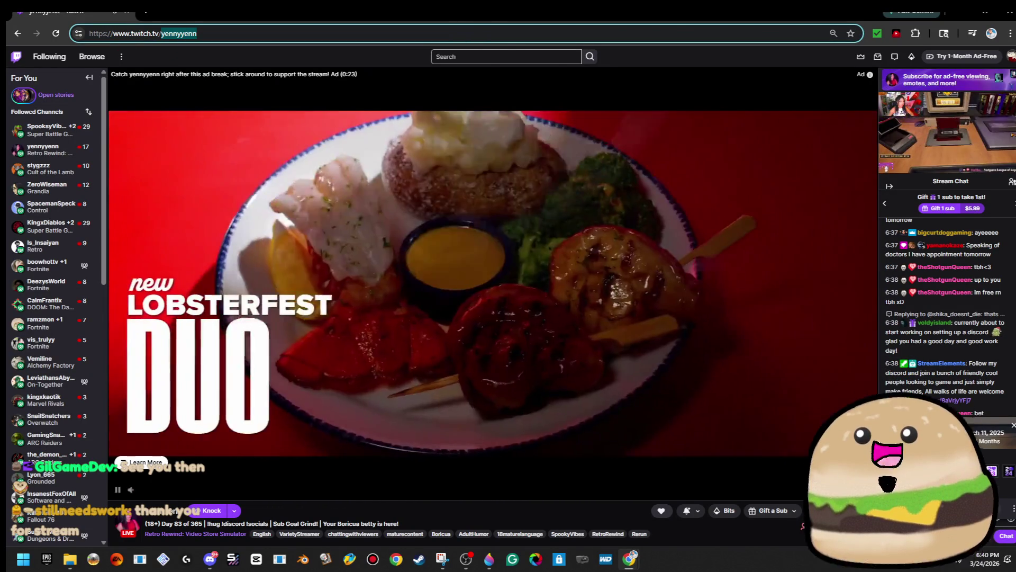